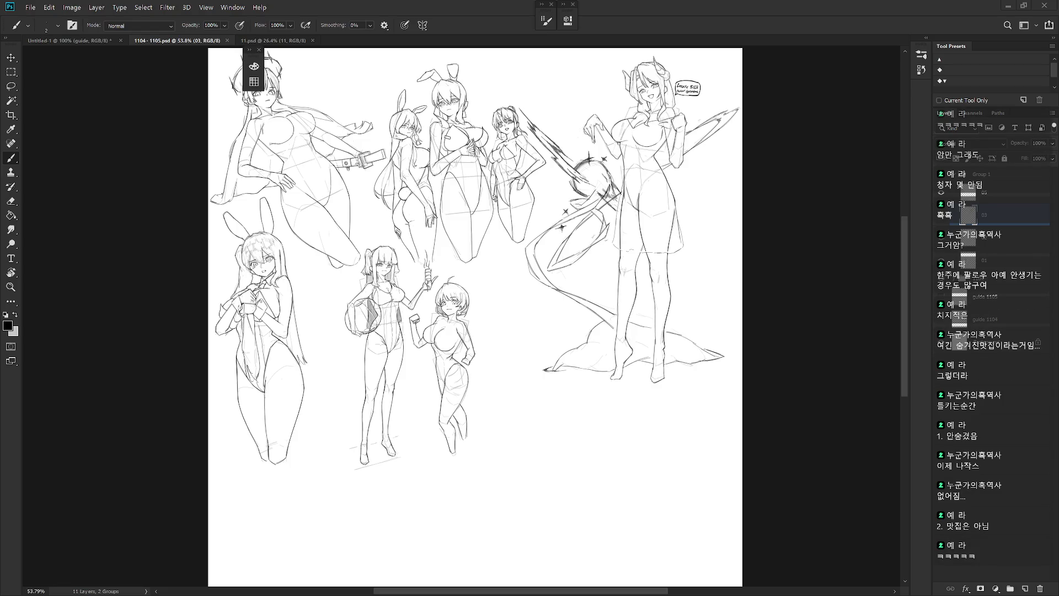
Float the 11.psd sheet in a taller separate window and bring up the blank Untitled-1 canvas.
{"action": "scroll", "coordinate": [676, 378], "scroll_direction": "down", "scroll_amount": 3}
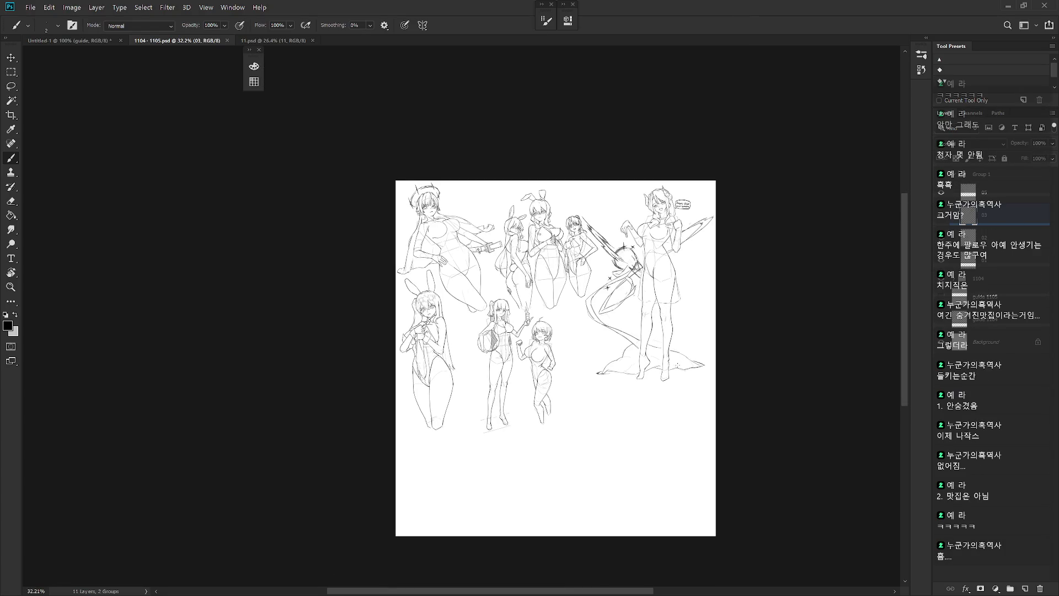
{"action": "scroll", "coordinate": [444, 243], "scroll_direction": "up", "scroll_amount": 5}
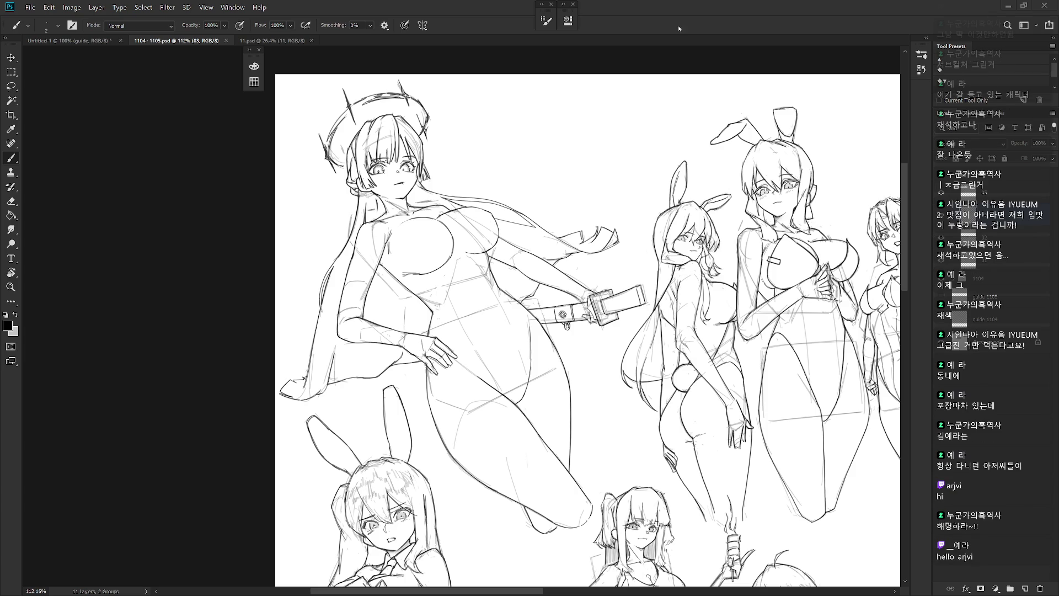
{"action": "scroll", "coordinate": [566, 181], "scroll_direction": "down", "scroll_amount": 1}
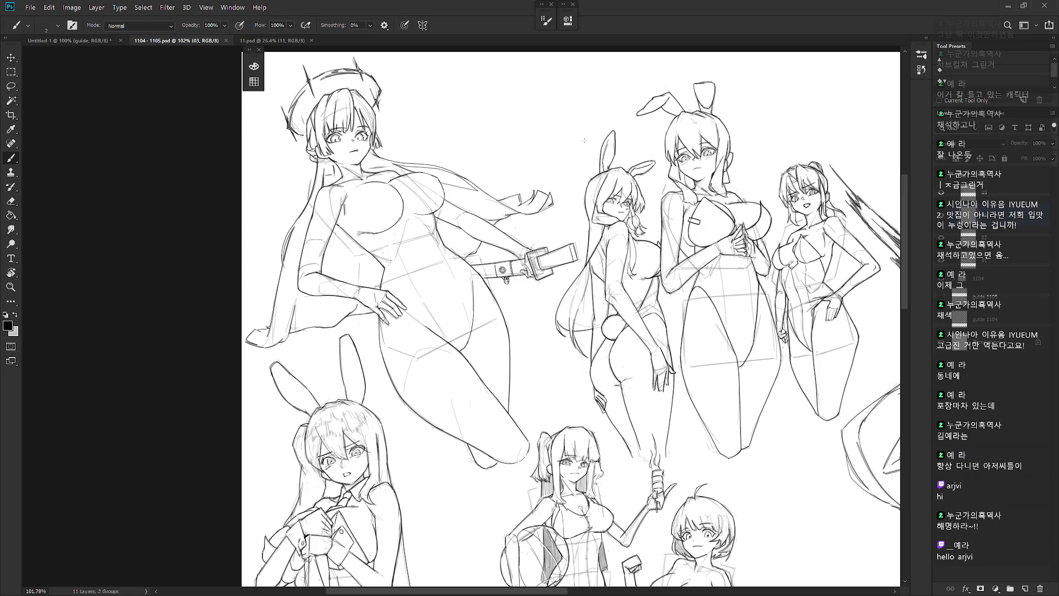
{"action": "mouse_move", "coordinate": [292, 41]}
{"action": "left_mouse_down"}
{"action": "mouse_move", "coordinate": [263, 97]}
{"action": "mouse_move", "coordinate": [160, 105]}
{"action": "mouse_move", "coordinate": [97, 65]}
{"action": "mouse_move", "coordinate": [104, 55]}
{"action": "left_mouse_up"}
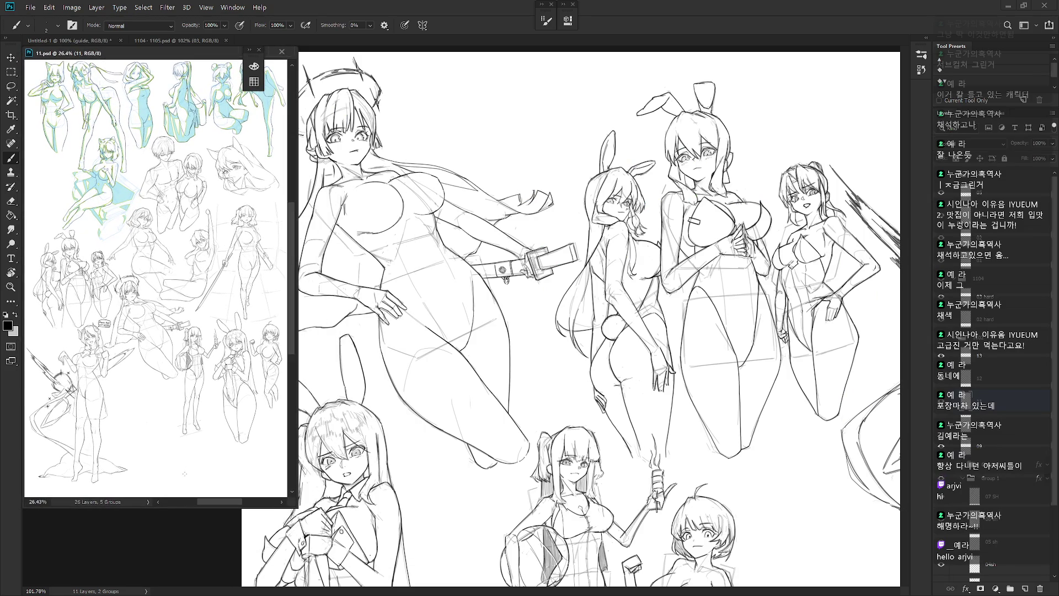
{"action": "left_click_drag", "start_coordinate": [193, 508], "coordinate": [191, 593]}
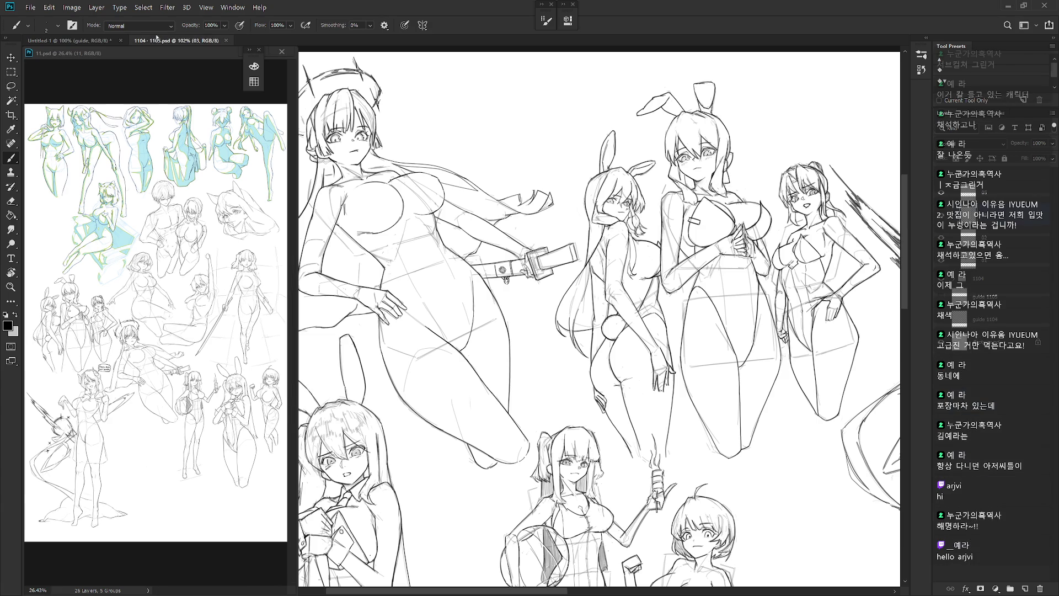
{"action": "left_click", "coordinate": [92, 41]}
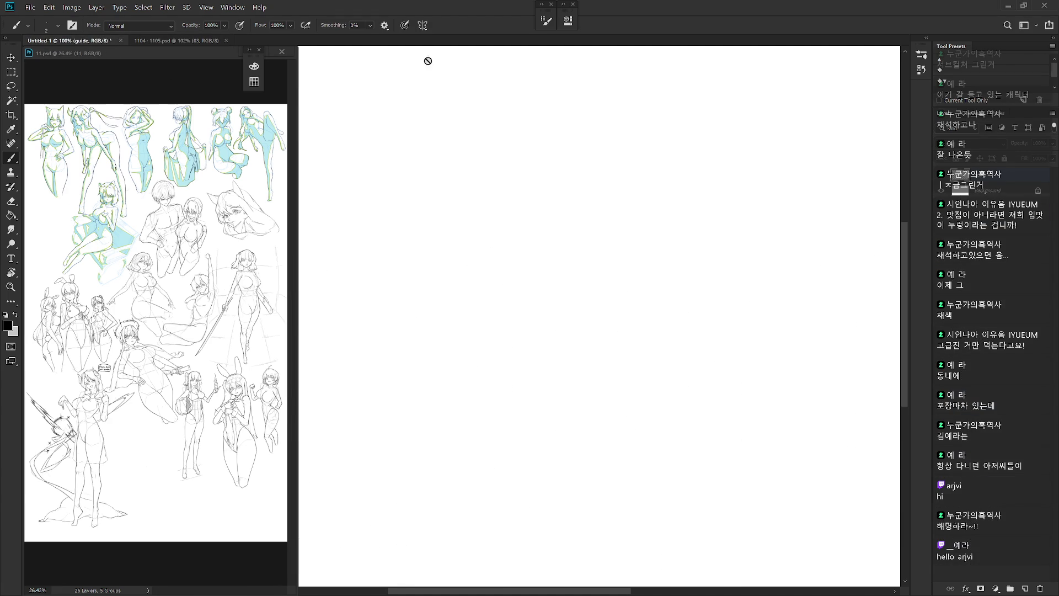
Add an empty layer named 01 and view the canvas full-screen with panels hidden.
{"action": "scroll", "coordinate": [572, 189], "scroll_direction": "down", "scroll_amount": 5}
{"action": "scroll", "coordinate": [568, 271], "scroll_direction": "up", "scroll_amount": 2}
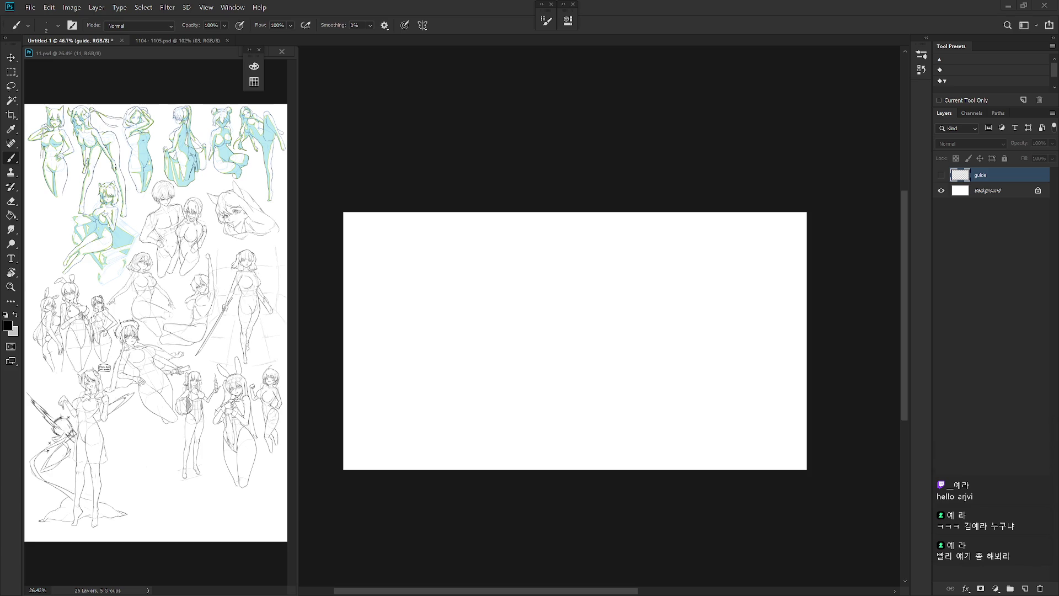
{"action": "scroll", "coordinate": [607, 229], "scroll_direction": "up", "scroll_amount": 3}
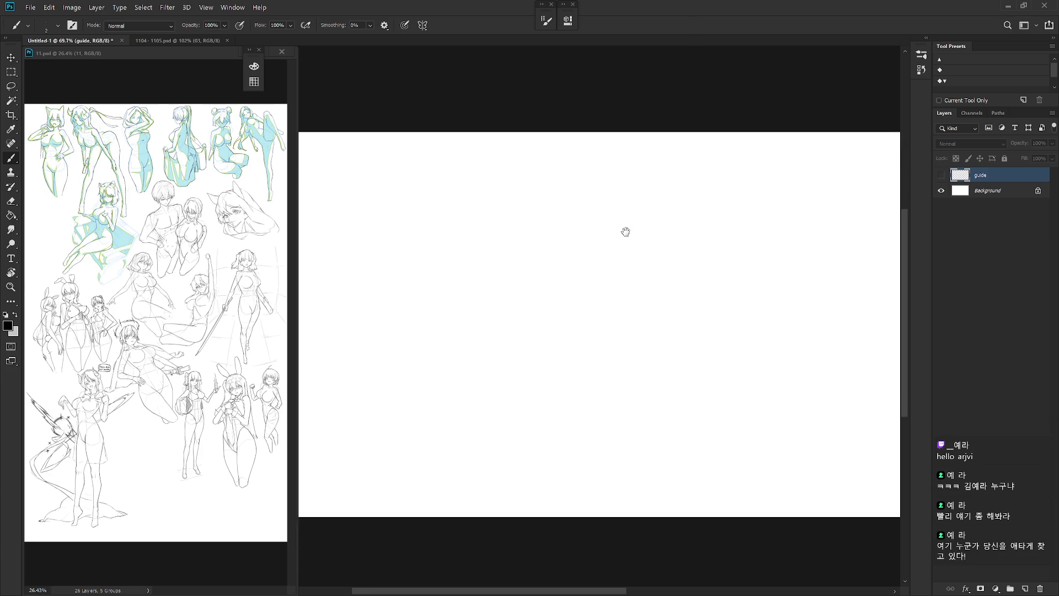
{"action": "key", "text": "ctrl+shift+n"}
{"action": "type", "text": "01"}
{"action": "key", "text": "Return"}
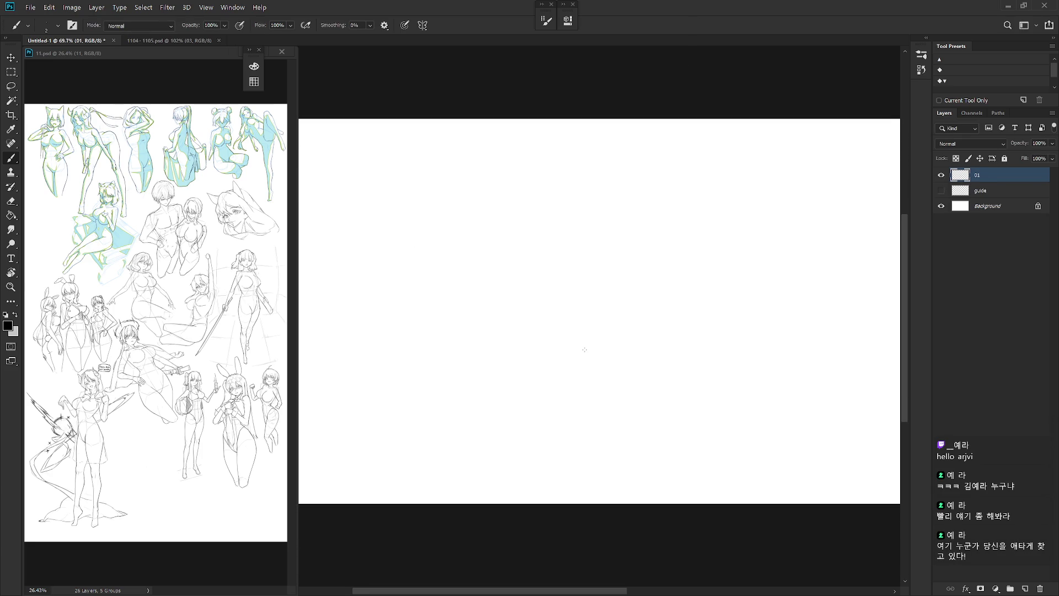
{"action": "key", "text": "f"}
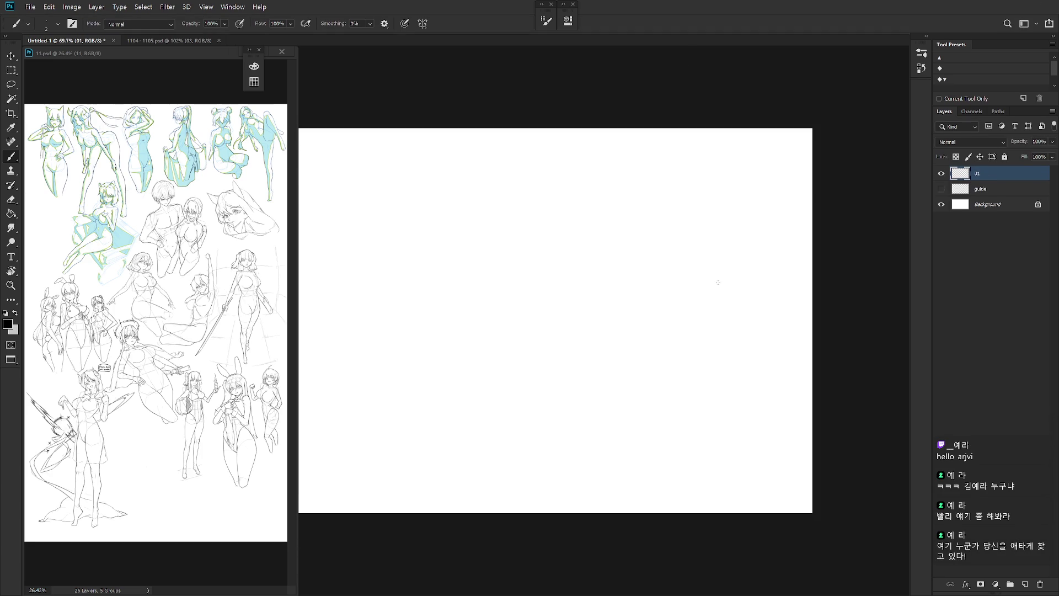
{"action": "key", "text": "f"}
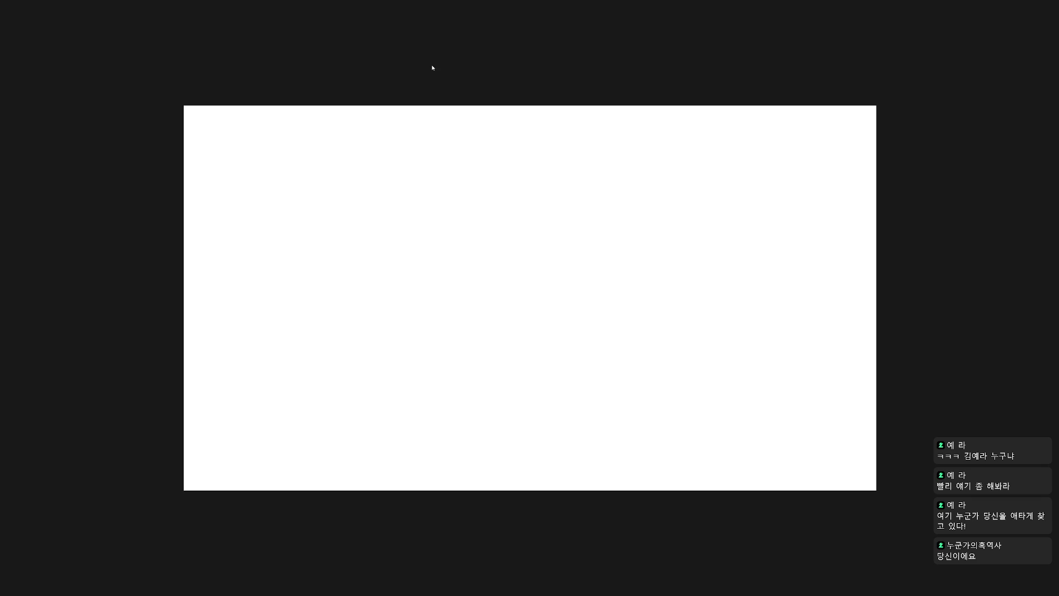
Bring back the options bar and Layers panel and return to standard screen mode.
{"action": "scroll", "coordinate": [519, 168], "scroll_direction": "up", "scroll_amount": 1}
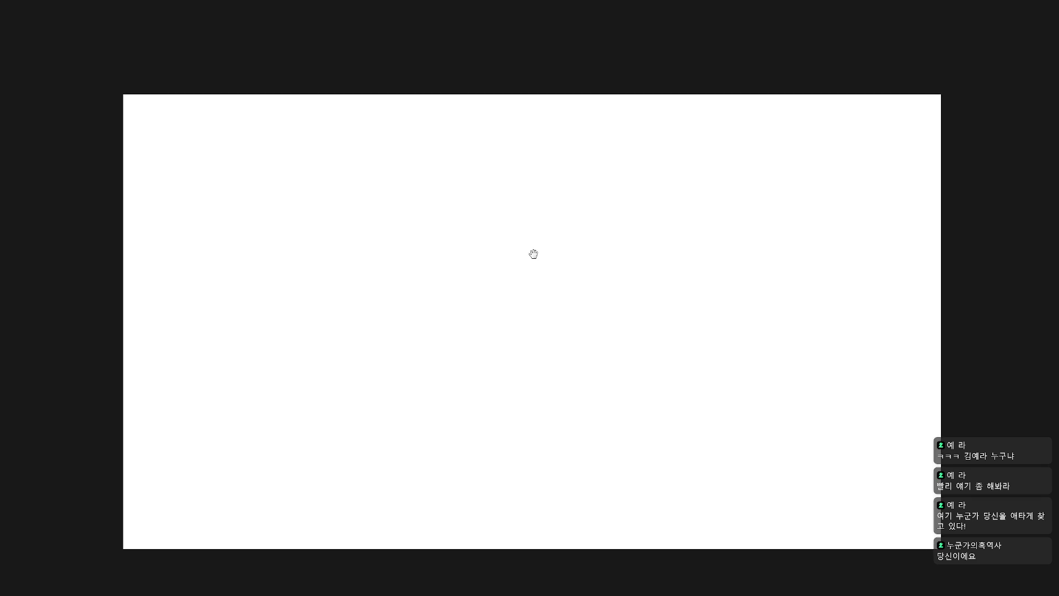
{"action": "left_click_drag", "start_coordinate": [529, 227], "coordinate": [514, 220]}
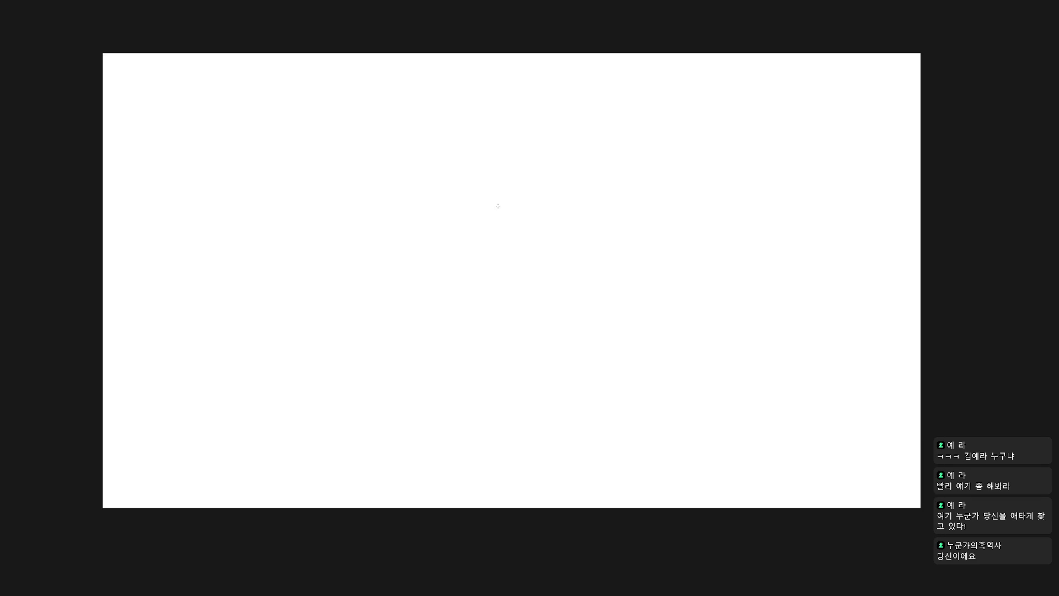
{"action": "key", "text": "Tab"}
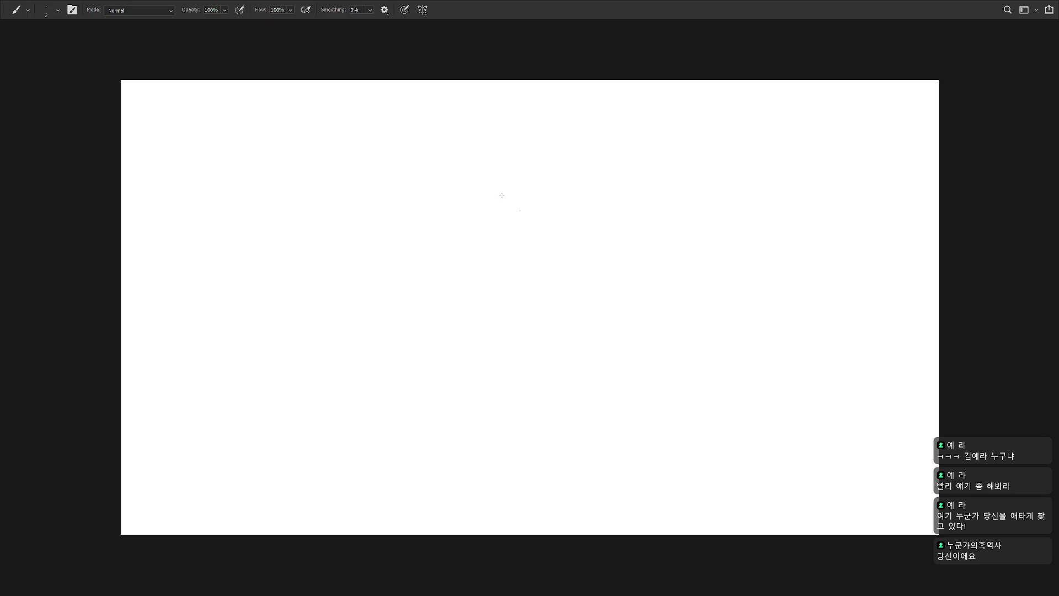
{"action": "key", "text": "F7"}
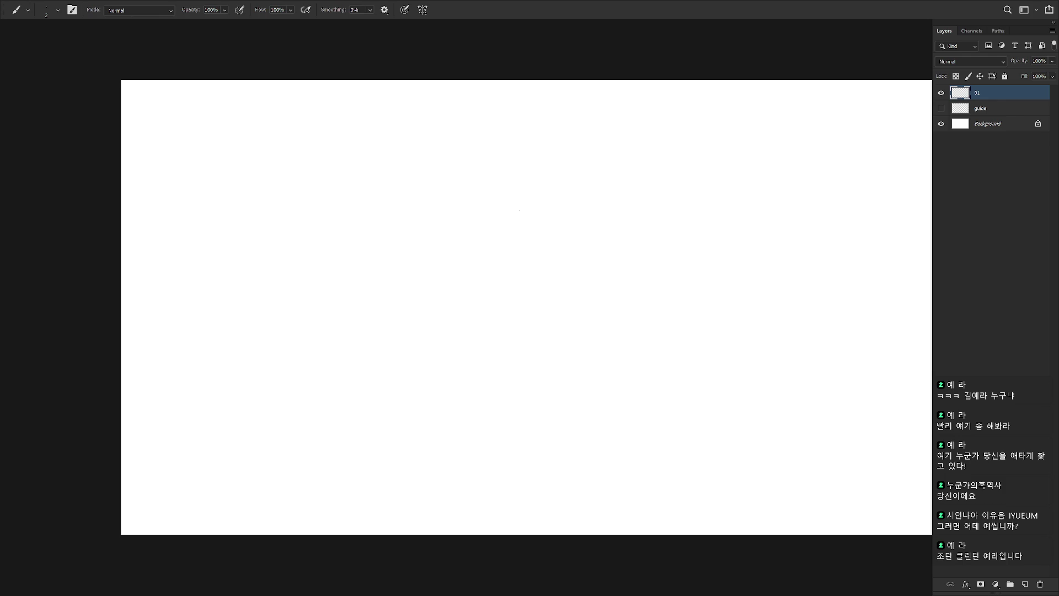
{"action": "key", "text": "f"}
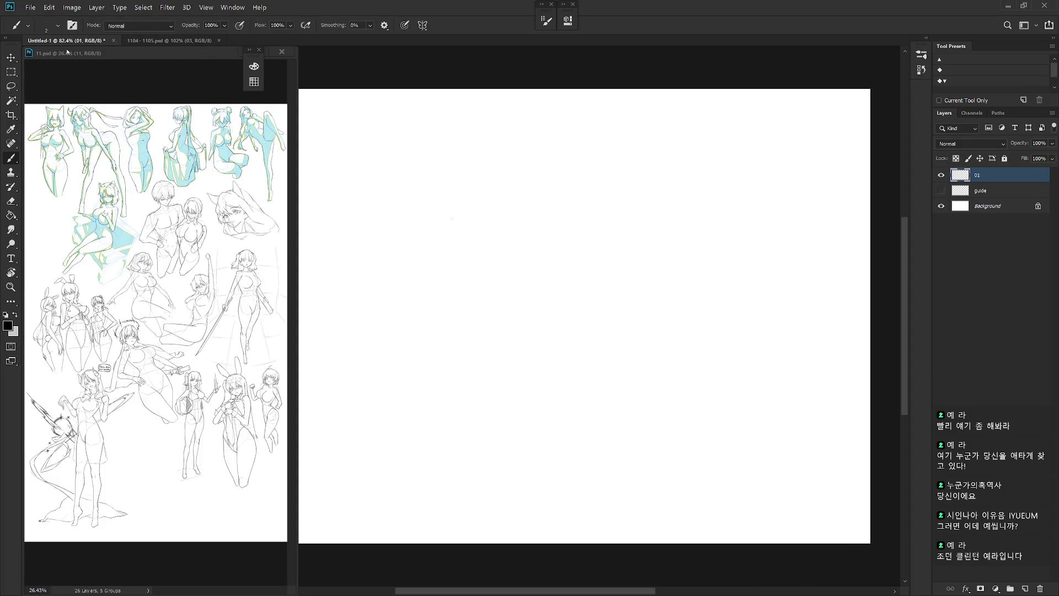
Close the floating 11.psd reference window and switch to the 1104-1105.psd sketch sheet.
{"action": "left_click", "coordinate": [287, 52]}
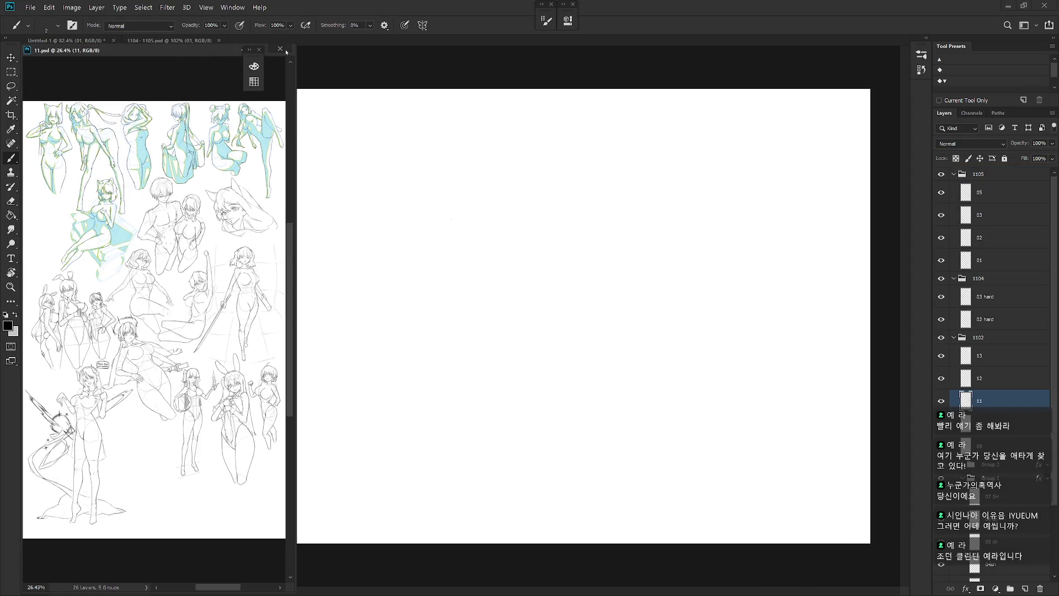
{"action": "left_click", "coordinate": [281, 49]}
{"action": "left_click", "coordinate": [167, 41]}
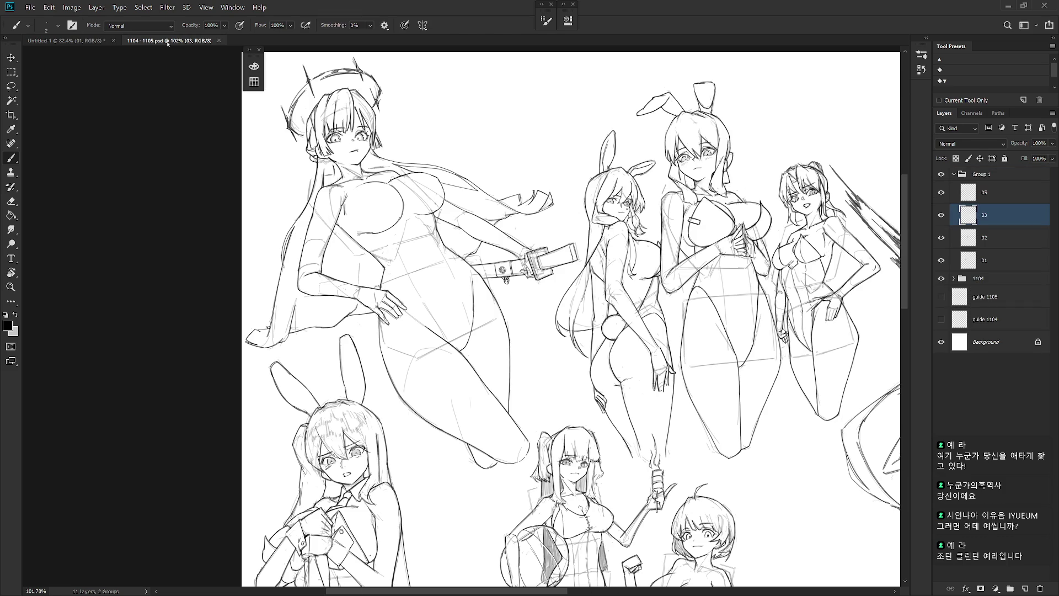
{"action": "scroll", "coordinate": [268, 60], "scroll_direction": "down", "scroll_amount": 5}
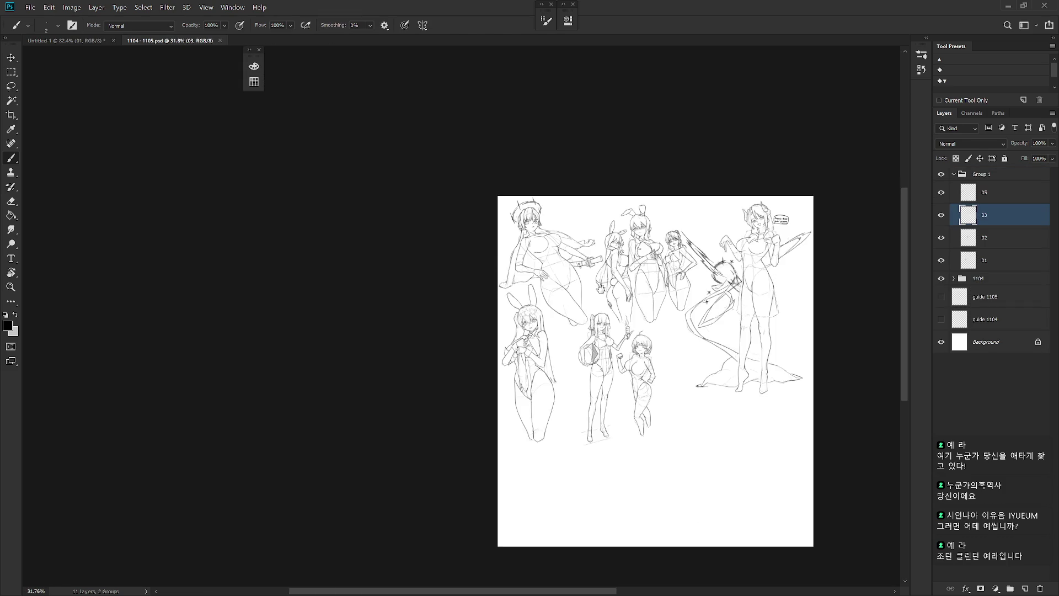
Try a top-anchored 2000-pixel canvas height in Canvas Size, then undo it.
{"action": "left_click", "coordinate": [72, 7]}
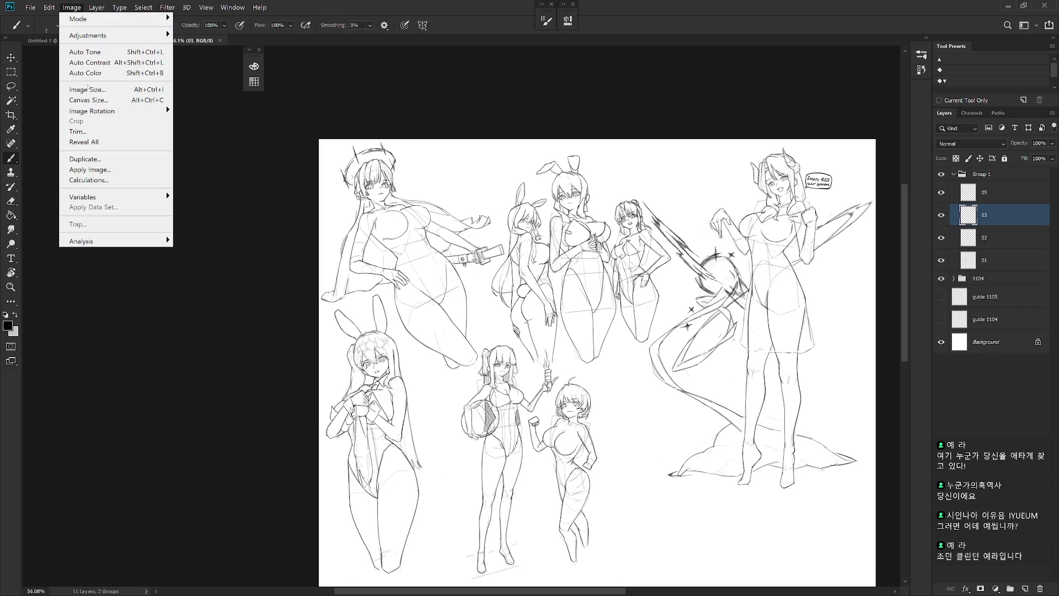
{"action": "left_click", "coordinate": [83, 100]}
{"action": "left_click", "coordinate": [518, 244]}
{"action": "double_click", "coordinate": [513, 213]}
{"action": "type", "text": "2000"}
{"action": "key", "text": "Return"}
{"action": "left_click_drag", "start_coordinate": [608, 353], "coordinate": [550, 357]}
{"action": "key", "text": "ctrl+z"}
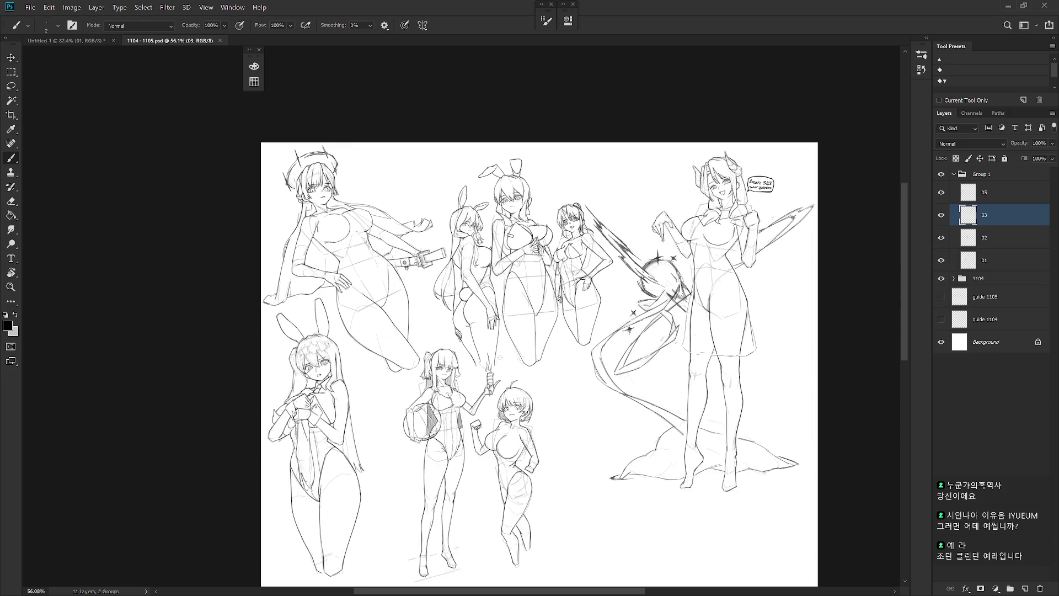
Fit the canvas on screen and test a crop raising the bottom edge, then cancel it.
{"action": "scroll", "coordinate": [530, 298], "scroll_direction": "down", "scroll_amount": 2}
{"action": "key", "text": "ctrl+0"}
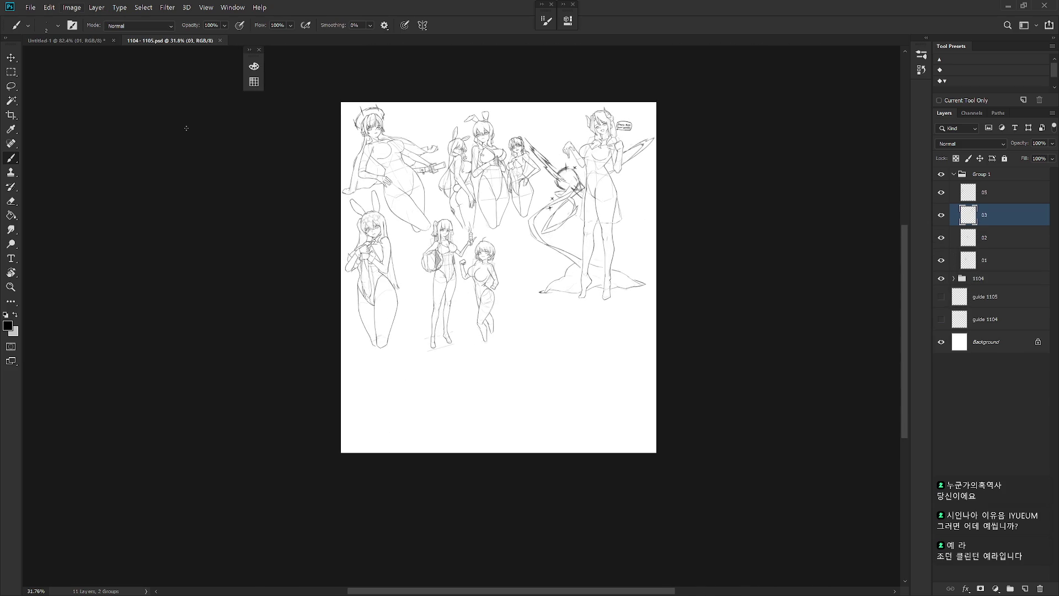
{"action": "key", "text": "c"}
{"action": "left_click_drag", "start_coordinate": [502, 451], "coordinate": [503, 404]}
{"action": "key", "text": "Escape"}
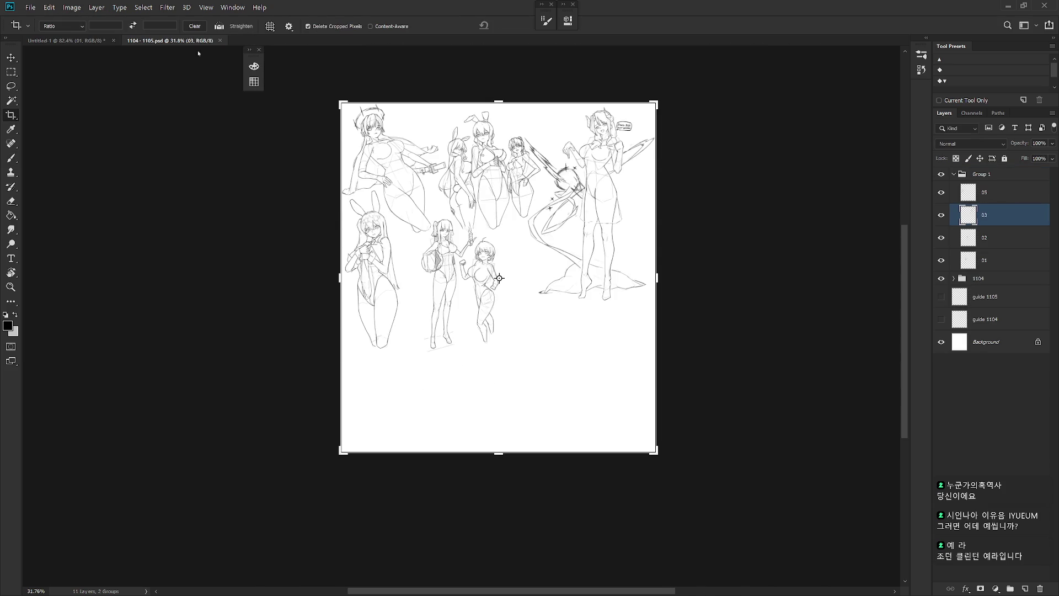
Set the canvas height to 3000 pixels in Canvas Size, accepting the clipping.
{"action": "left_click", "coordinate": [71, 8]}
{"action": "left_click", "coordinate": [88, 100]}
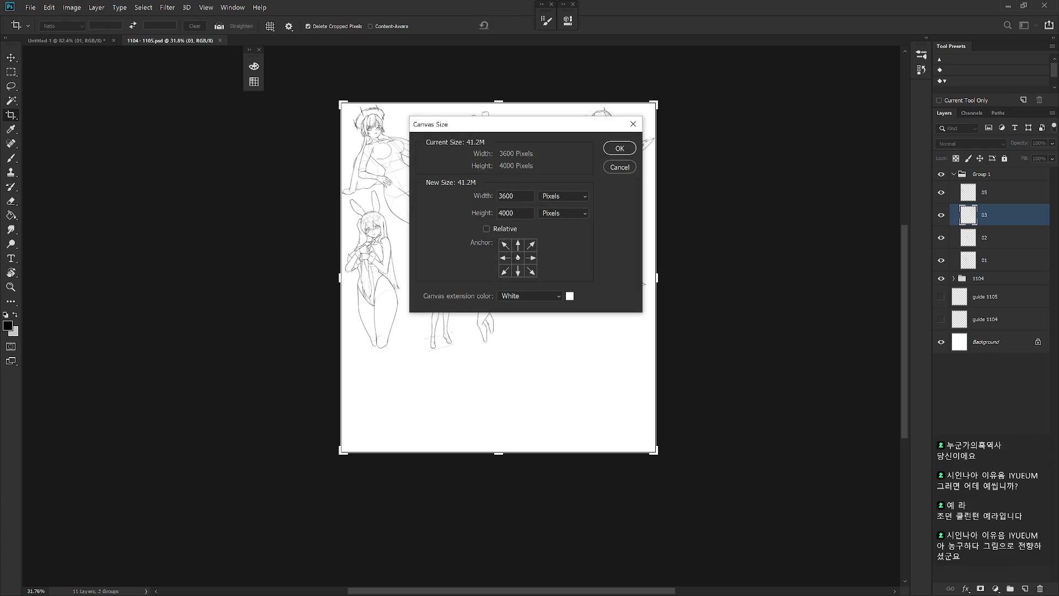
{"action": "type", "text": "3000"}
{"action": "key", "text": "Return"}
{"action": "key", "text": "Return"}
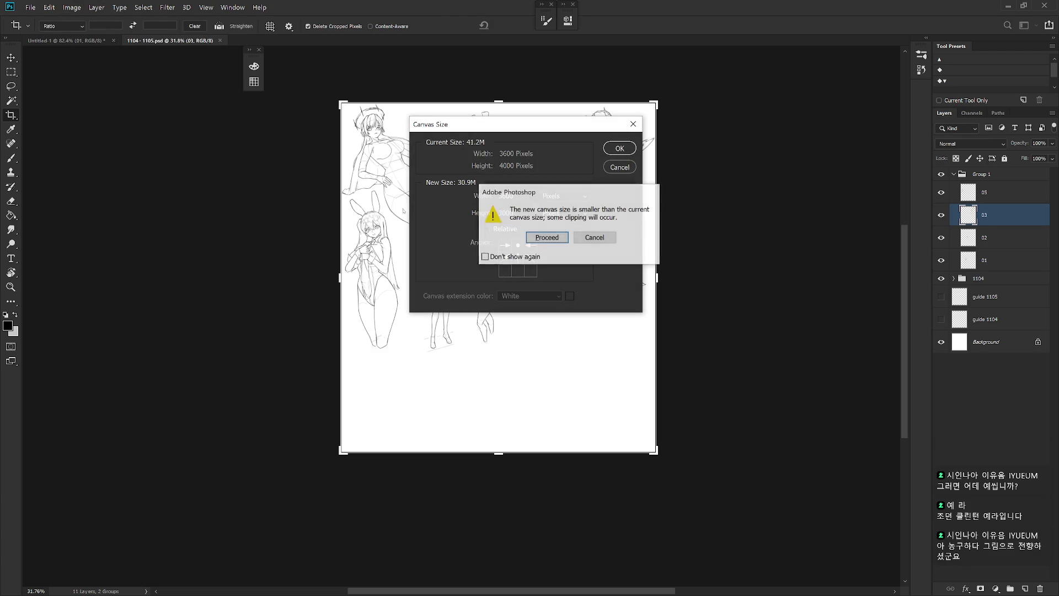
{"action": "scroll", "coordinate": [538, 293], "scroll_direction": "up", "scroll_amount": 2}
{"action": "key", "text": "v"}
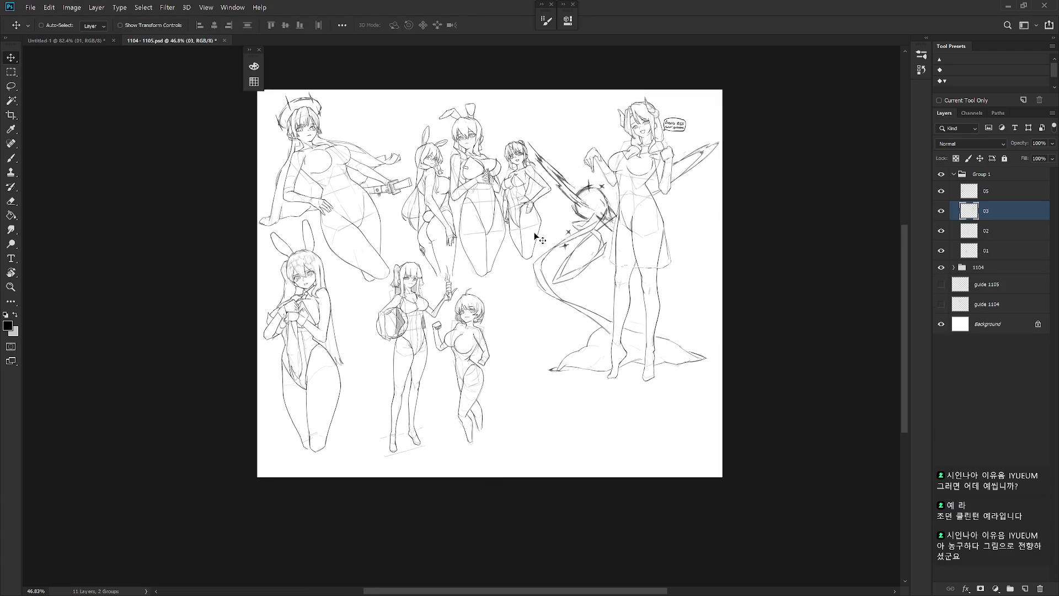
{"action": "scroll", "coordinate": [535, 237], "scroll_direction": "up", "scroll_amount": 1}
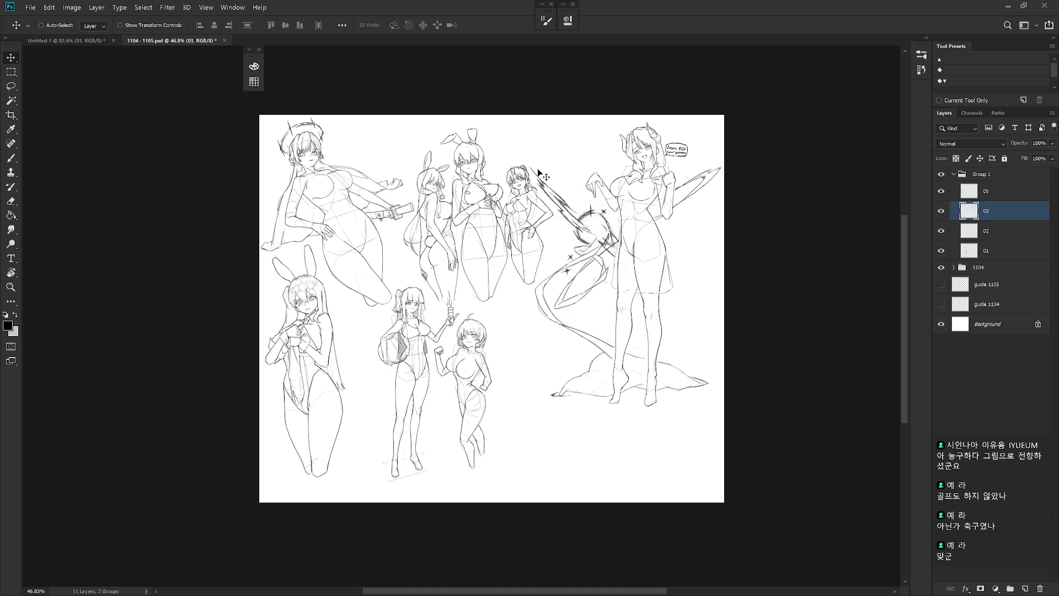
Zoom over the 1104-1105 sketches, then switch to the blank Untitled-1 document.
{"action": "scroll", "coordinate": [554, 250], "scroll_direction": "up", "scroll_amount": 3}
{"action": "scroll", "coordinate": [554, 250], "scroll_direction": "down", "scroll_amount": 1}
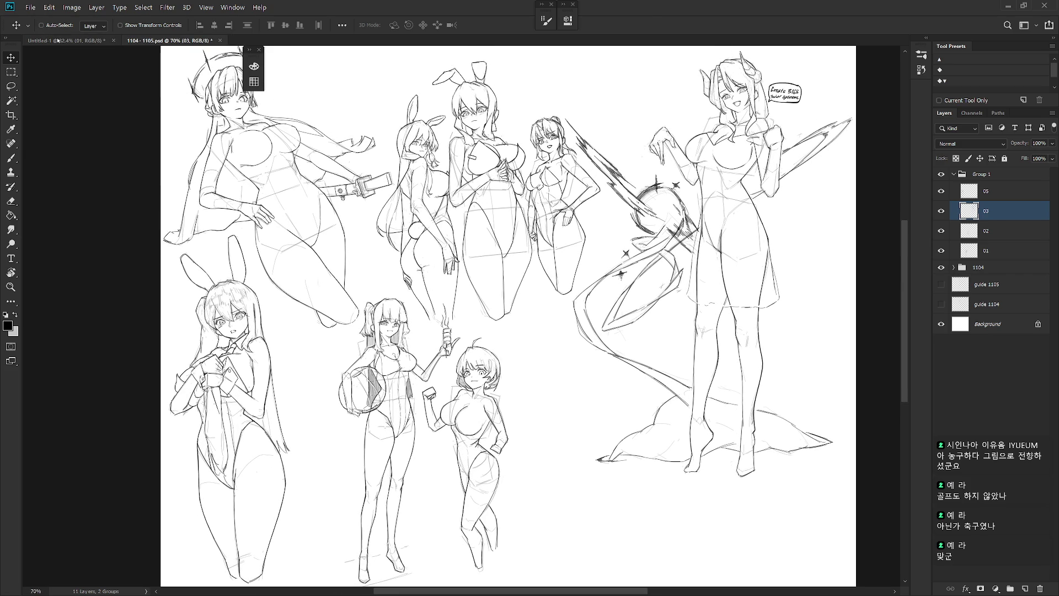
{"action": "left_click", "coordinate": [59, 40]}
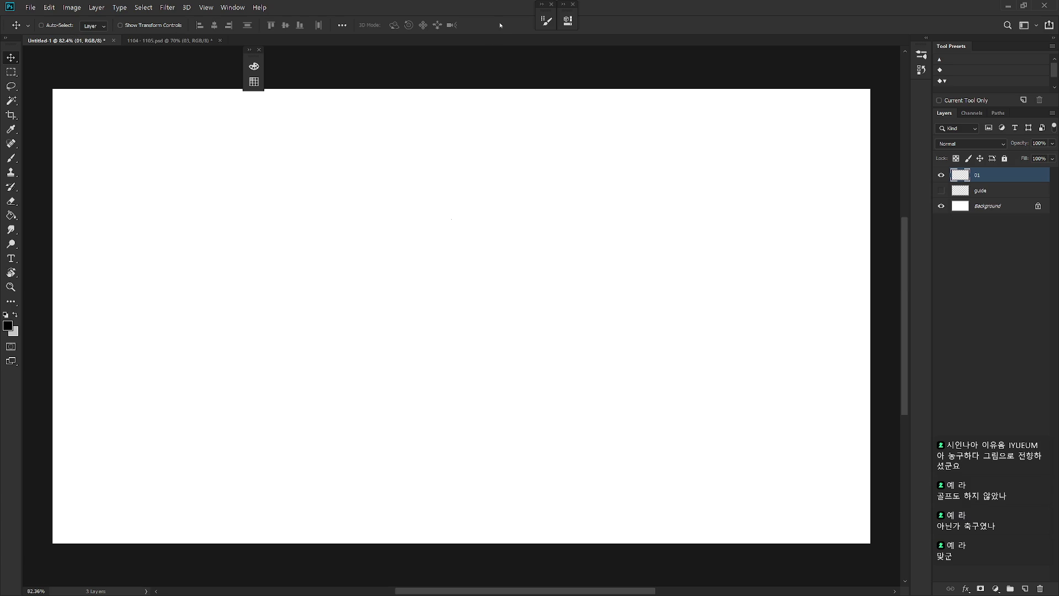
Open 11.psd and pick the 07 SH layer from the canvas layer menu.
{"action": "key", "text": "ctrl+o"}
{"action": "double_click", "coordinate": [160, 88]}
{"action": "scroll", "coordinate": [458, 212], "scroll_direction": "up", "scroll_amount": 3}
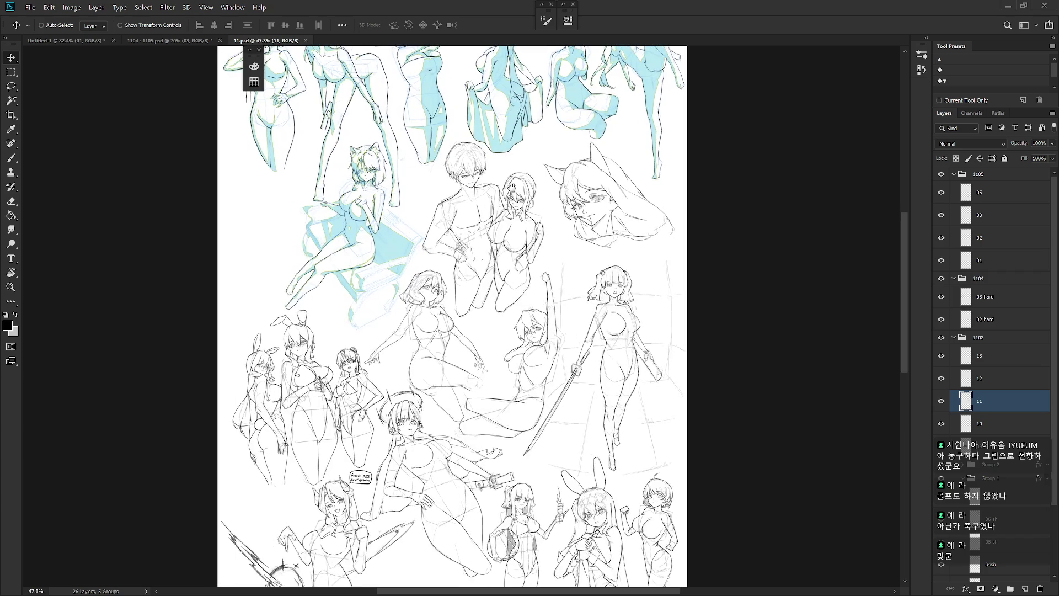
{"action": "right_click", "coordinate": [362, 286], "text": "ctrl"}
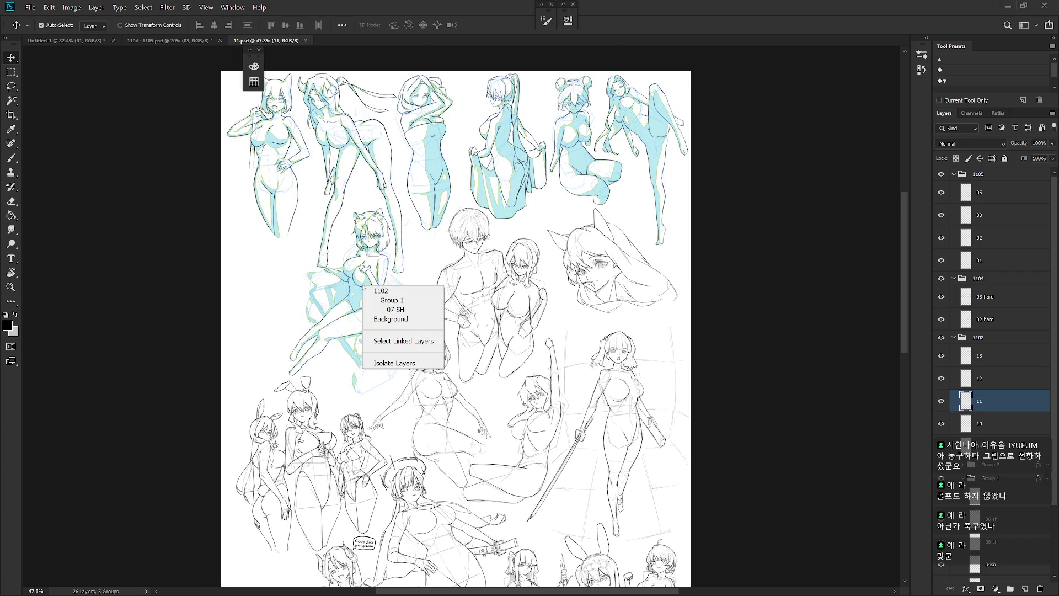
{"action": "left_click", "coordinate": [414, 309]}
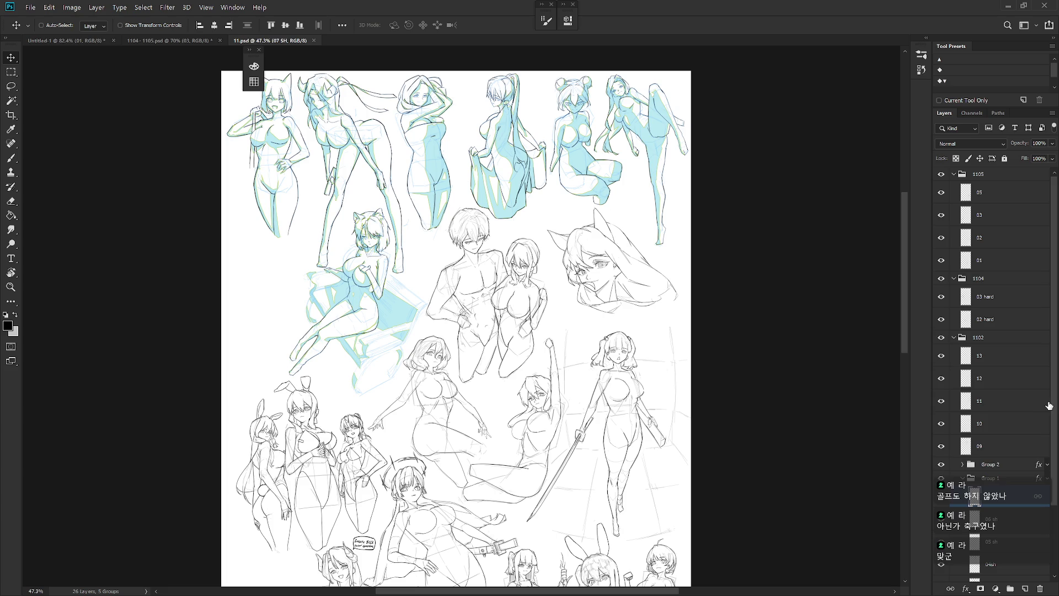
Expand and collapse layer groups while trying out selections of sketch layers.
{"action": "scroll", "coordinate": [1049, 406], "scroll_direction": "down", "scroll_amount": 3}
{"action": "left_click", "coordinate": [963, 380]}
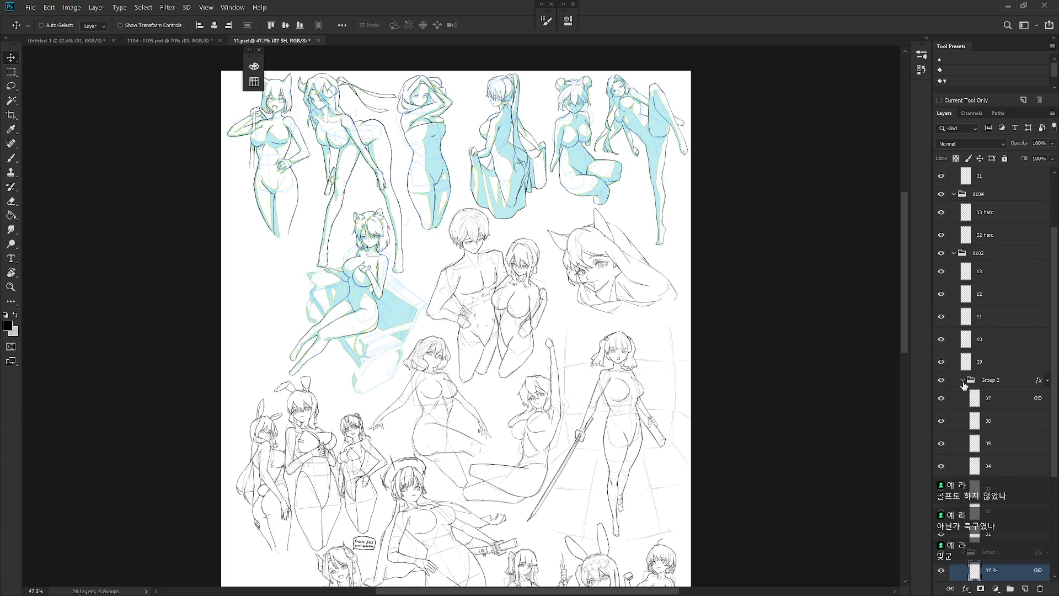
{"action": "left_click", "coordinate": [995, 405], "text": "ctrl"}
{"action": "left_click", "coordinate": [994, 364], "text": "ctrl"}
{"action": "left_click", "coordinate": [991, 339], "text": "ctrl"}
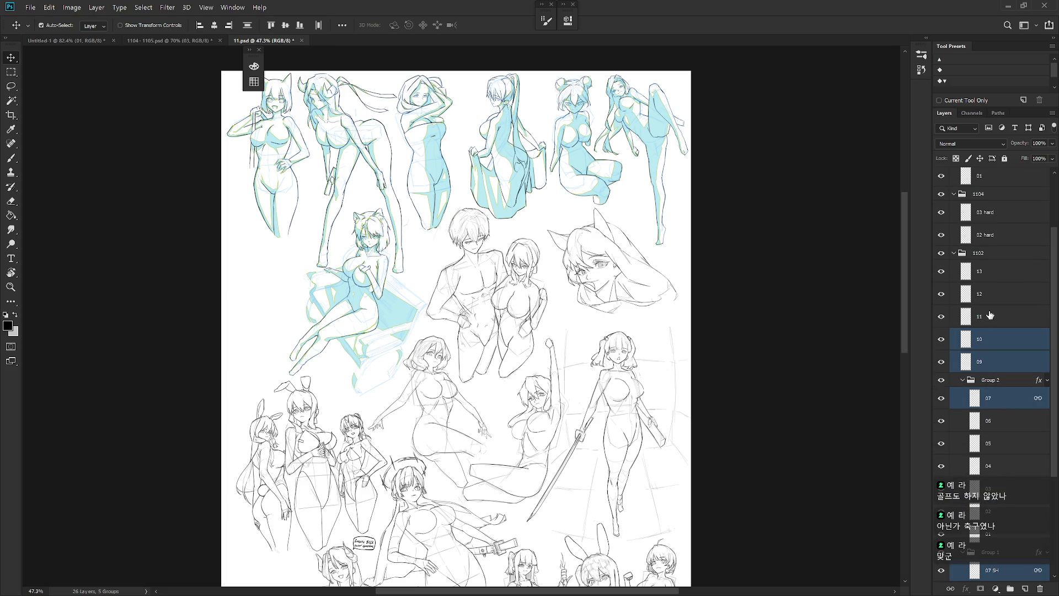
{"action": "left_click", "coordinate": [993, 336], "text": "ctrl"}
{"action": "left_click", "coordinate": [996, 360], "text": "ctrl"}
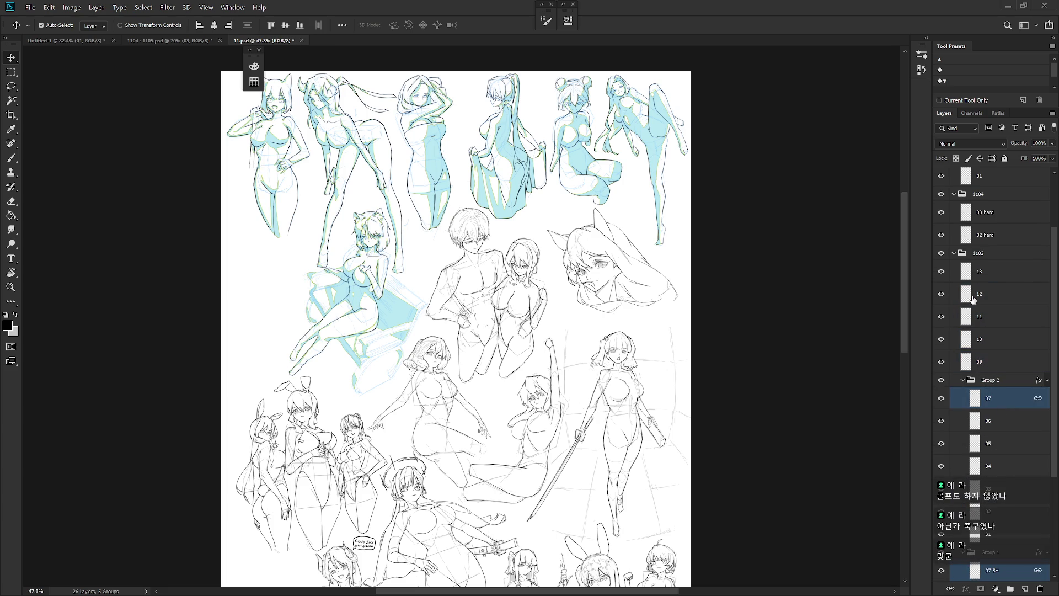
{"action": "left_click", "coordinate": [954, 253]}
{"action": "left_click", "coordinate": [991, 282], "text": "ctrl"}
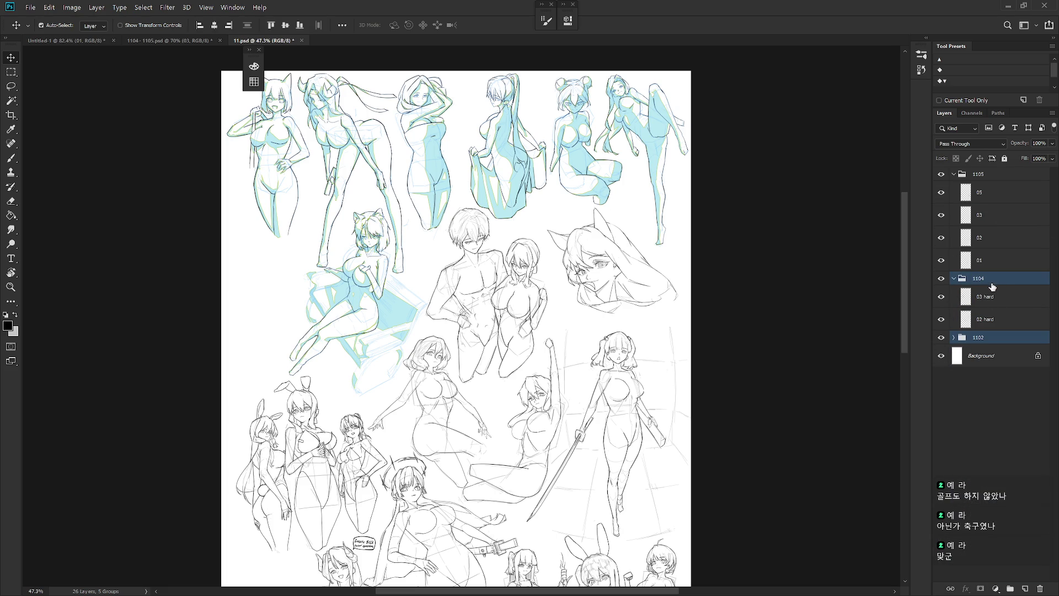
{"action": "left_click", "coordinate": [991, 357]}
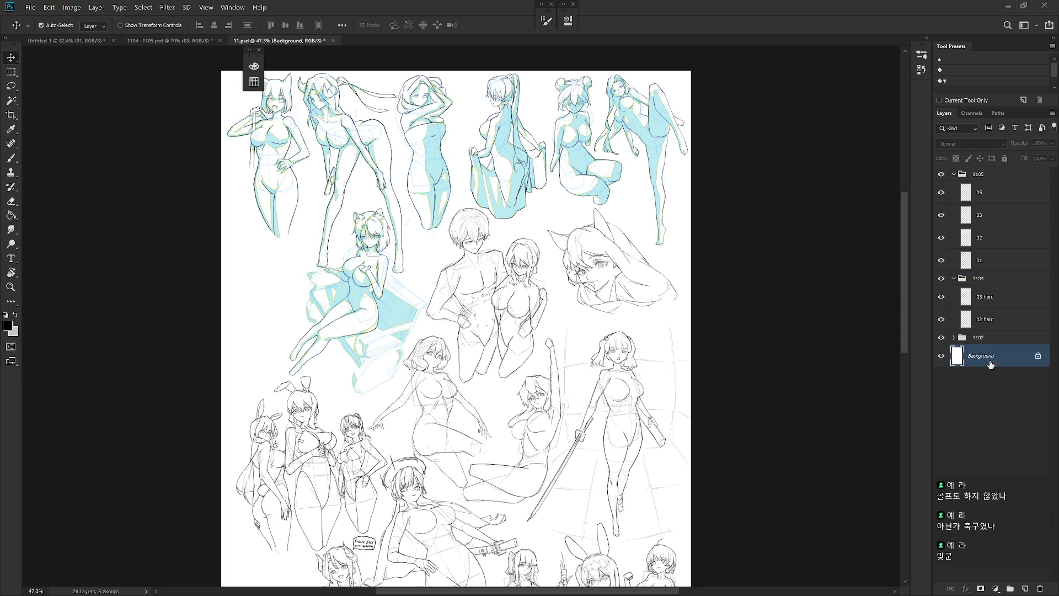
{"action": "left_click", "coordinate": [953, 338]}
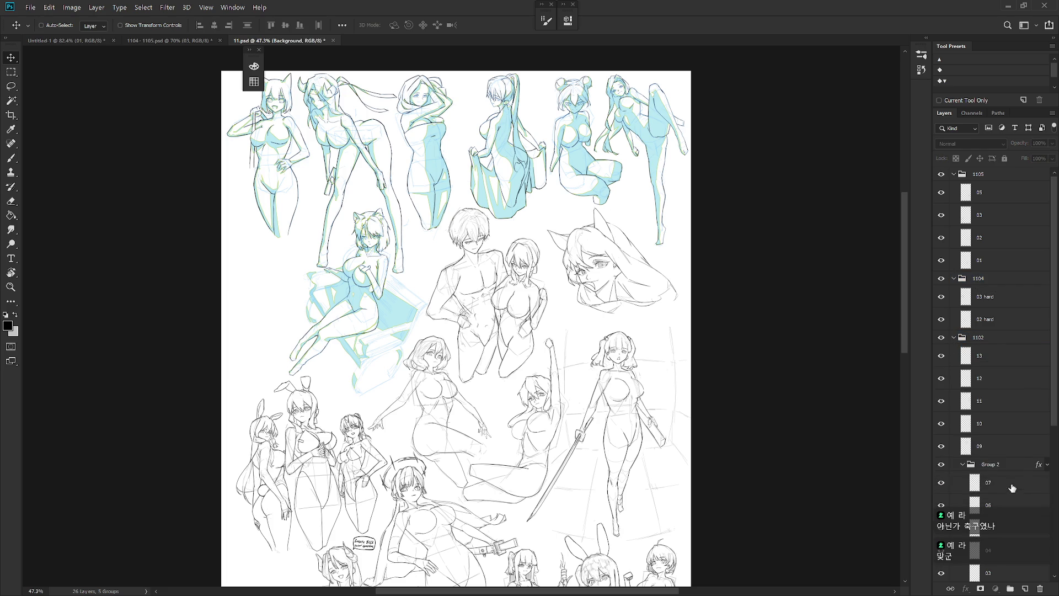
Select the numbered sketch layers 07–13 along with the 1104 and 1105 groups.
{"action": "left_click", "coordinate": [993, 482]}
{"action": "left_click", "coordinate": [992, 445], "text": "ctrl"}
{"action": "left_click", "coordinate": [993, 401], "text": "ctrl"}
{"action": "left_click", "coordinate": [995, 376], "text": "ctrl"}
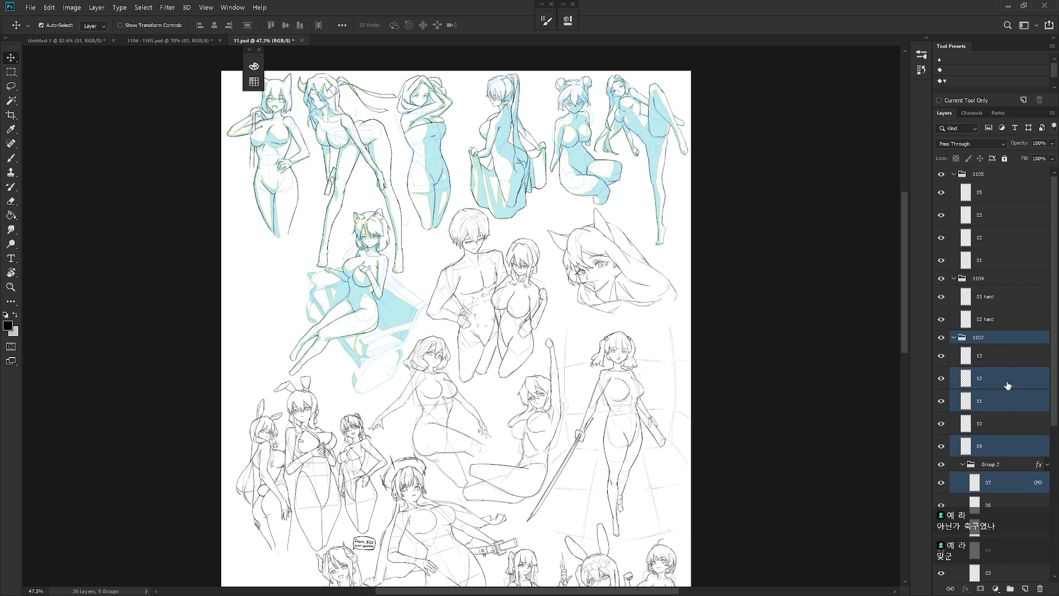
{"action": "left_click", "coordinate": [993, 356], "text": "ctrl"}
{"action": "left_click", "coordinate": [1002, 429], "text": "ctrl"}
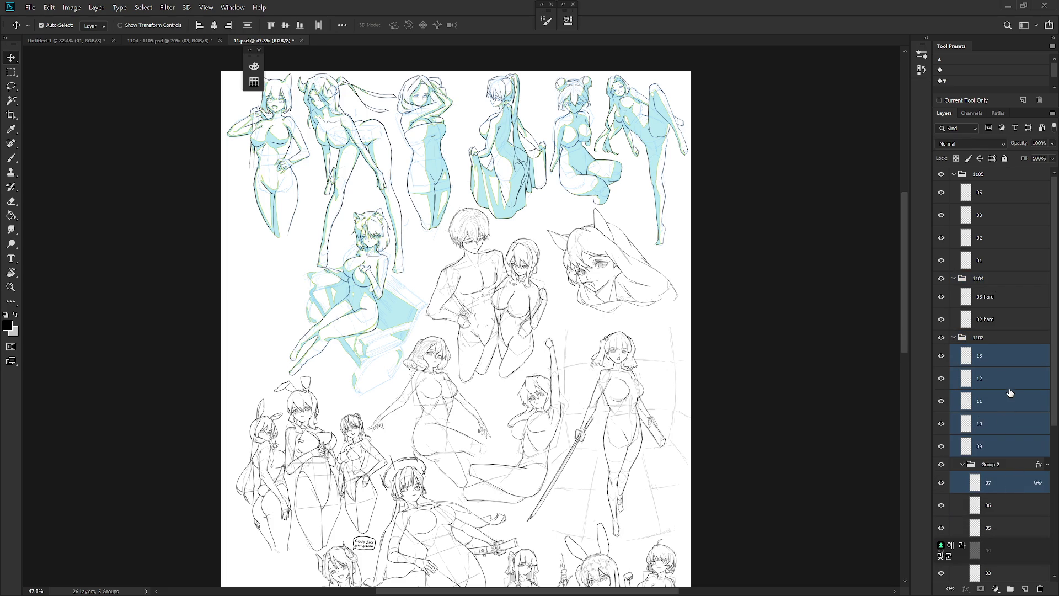
{"action": "left_click", "coordinate": [993, 279], "text": "ctrl"}
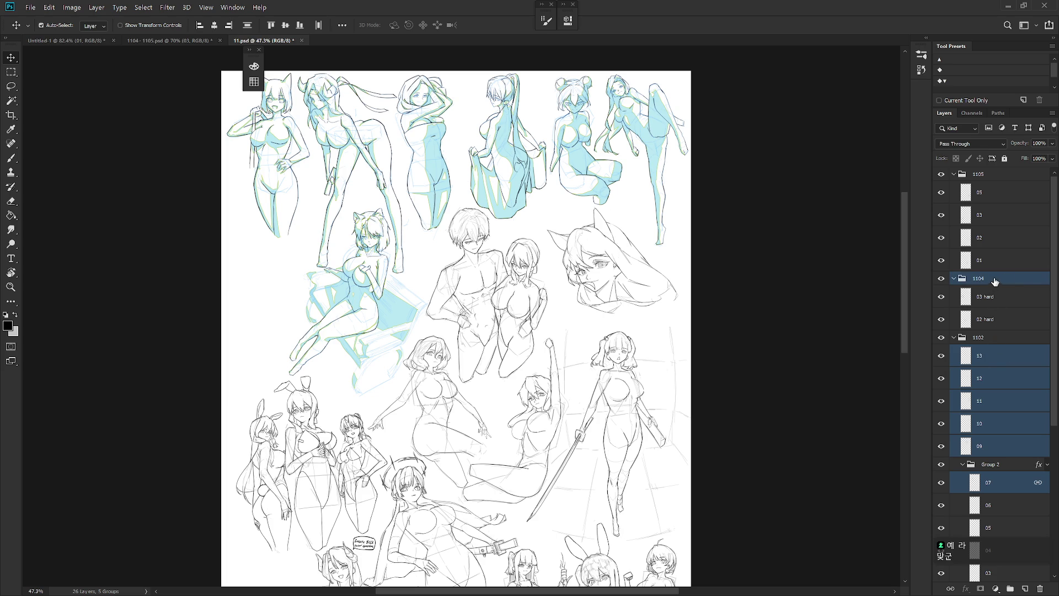
{"action": "left_click", "coordinate": [1019, 179], "text": "ctrl"}
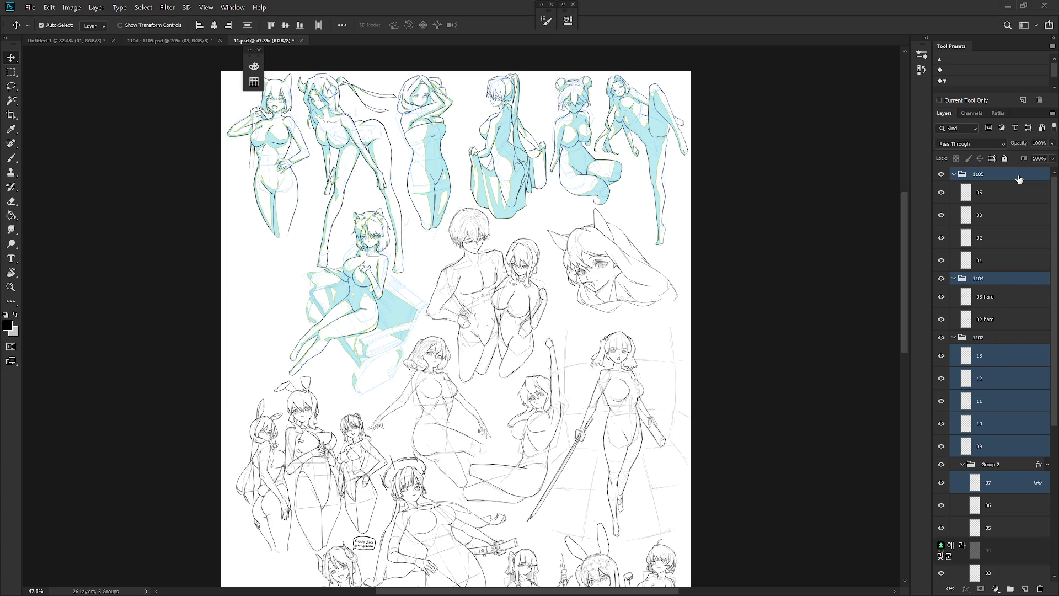
Create a blank Untitled-2 document and paste the copied sketch layers into it.
{"action": "left_click", "coordinate": [31, 8]}
{"action": "left_click", "coordinate": [58, 26]}
{"action": "left_click", "coordinate": [638, 136]}
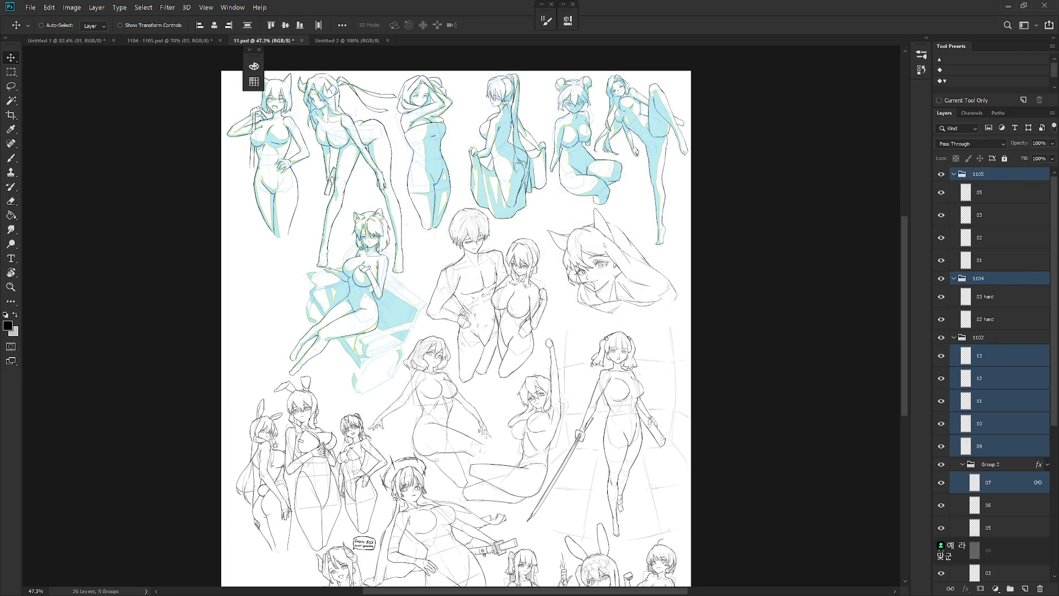
{"action": "key", "text": "ctrl+v"}
Collapse and hide groups 1105 and 1104, leaving only the upper figure sketches visible.
{"action": "scroll", "coordinate": [521, 234], "scroll_direction": "up", "scroll_amount": 3}
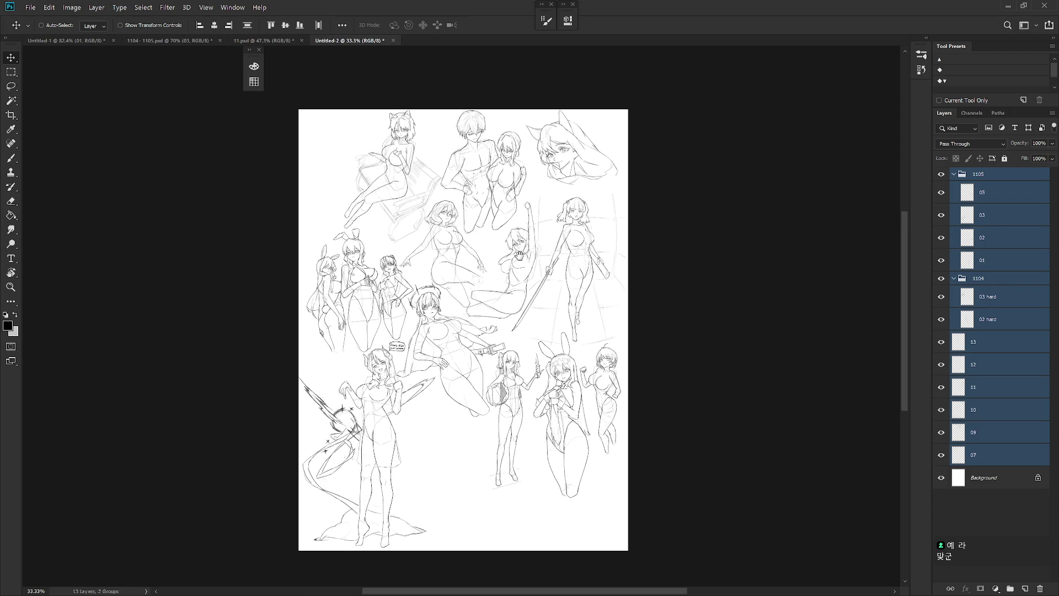
{"action": "scroll", "coordinate": [521, 234], "scroll_direction": "down", "scroll_amount": 2}
{"action": "left_click", "coordinate": [953, 174]}
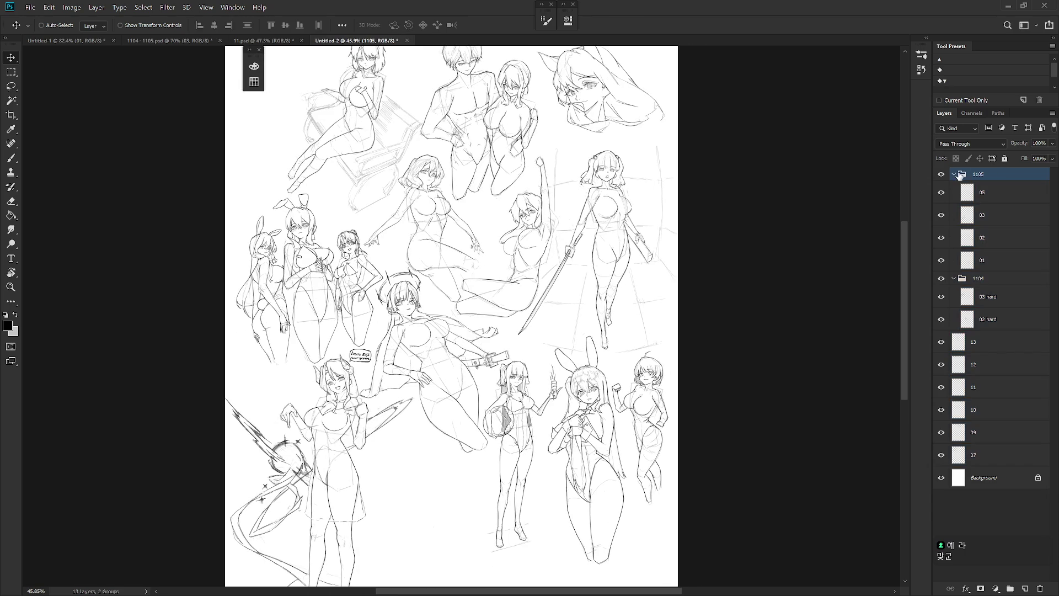
{"action": "left_click", "coordinate": [943, 176]}
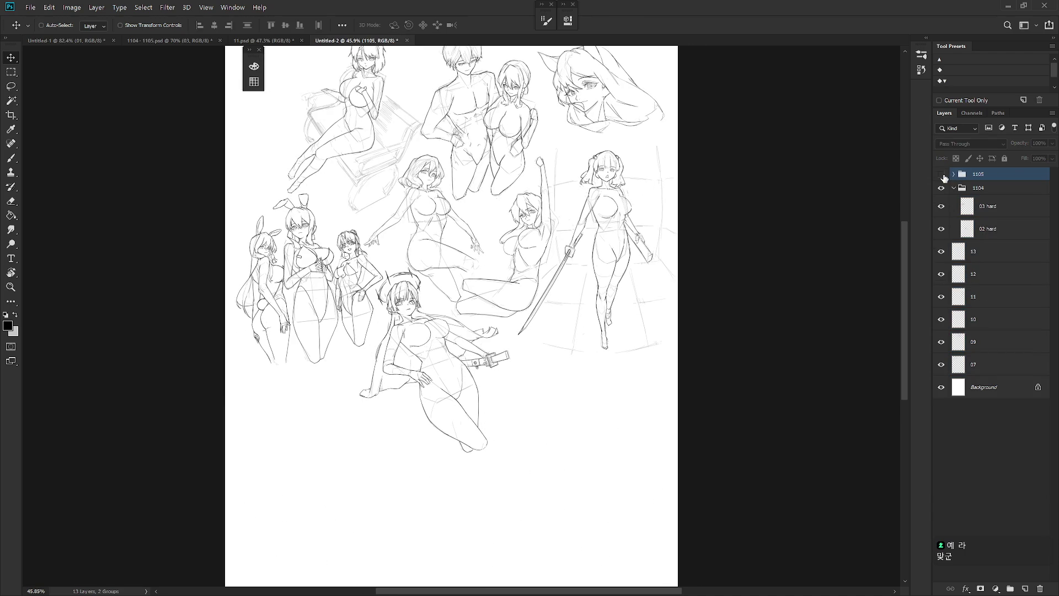
{"action": "left_click_drag", "start_coordinate": [434, 201], "coordinate": [444, 232]}
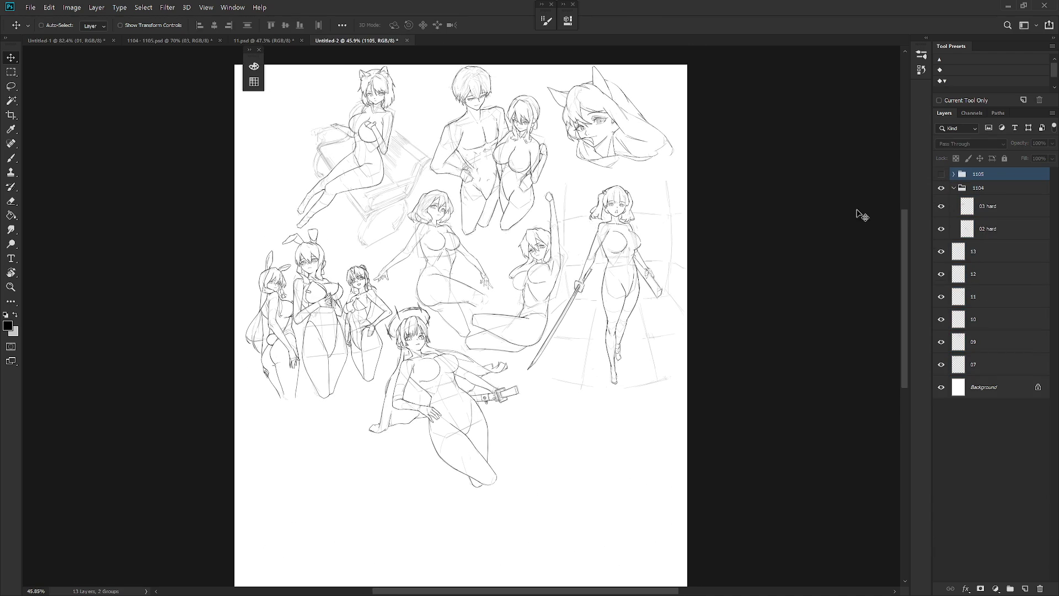
{"action": "left_click", "coordinate": [954, 188]}
{"action": "left_click", "coordinate": [941, 189]}
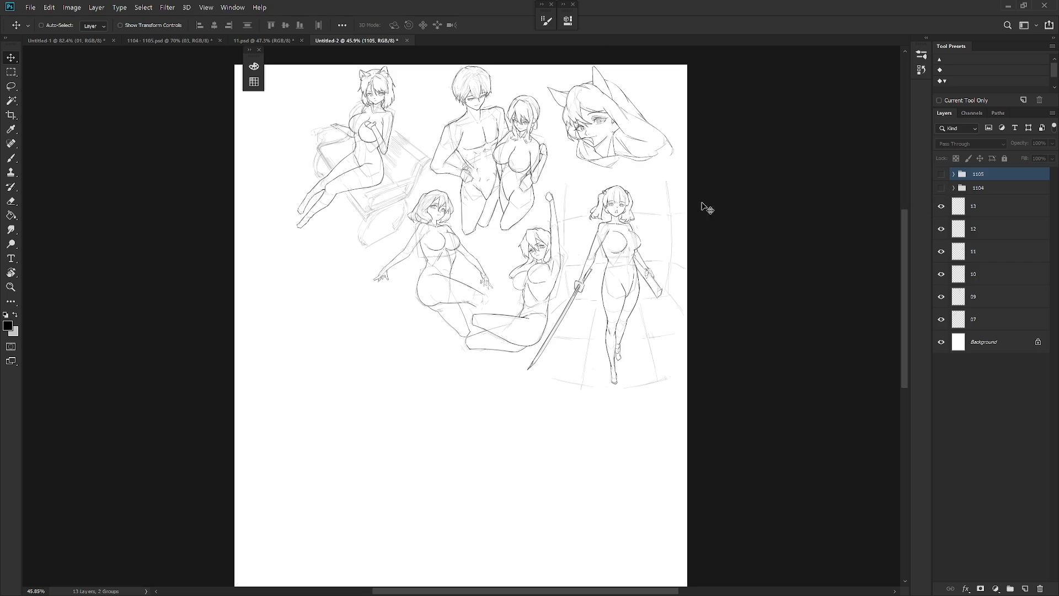
{"action": "left_click_drag", "start_coordinate": [520, 134], "coordinate": [500, 187]}
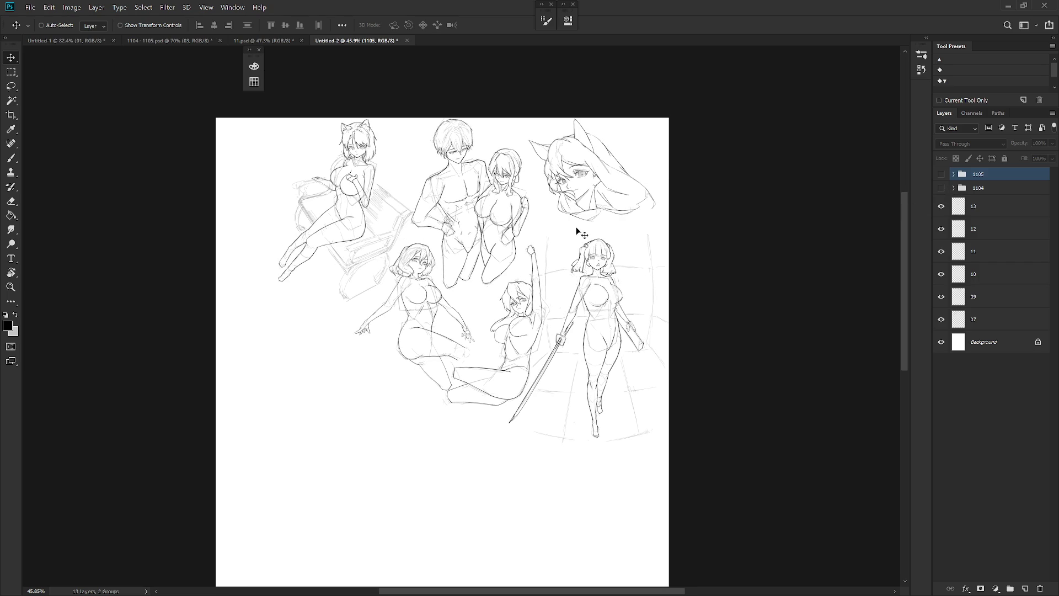
{"action": "scroll", "coordinate": [554, 218], "scroll_direction": "up", "scroll_amount": 2}
{"action": "left_click", "coordinate": [30, 8]}
{"action": "left_click", "coordinate": [50, 20]}
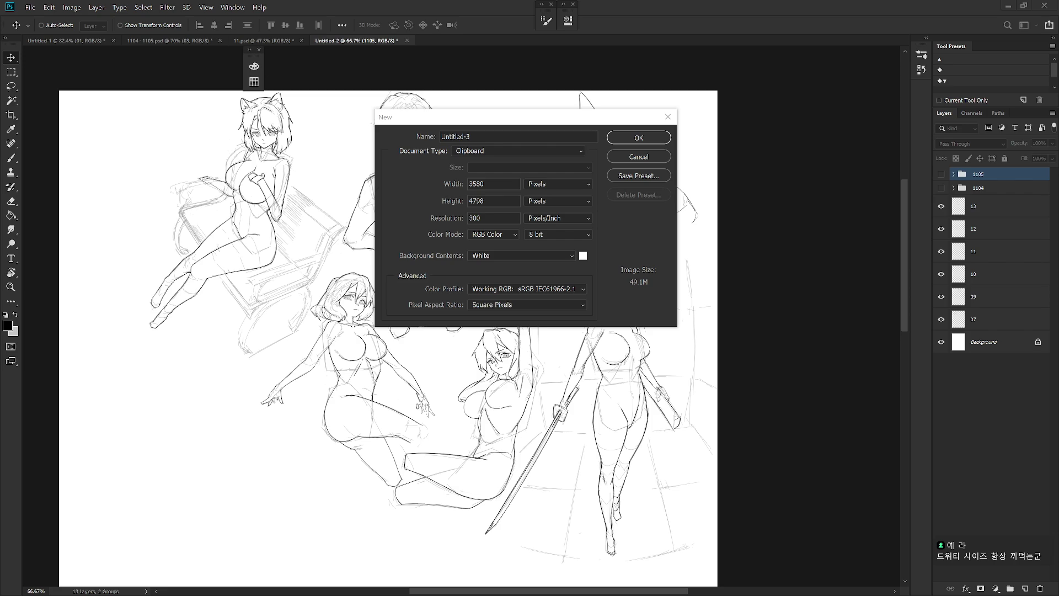
Create Untitled-3 at 2160 × 2700 pixels, 300 ppi.
{"action": "key", "text": "Tab"}
{"action": "type", "text": "108"}
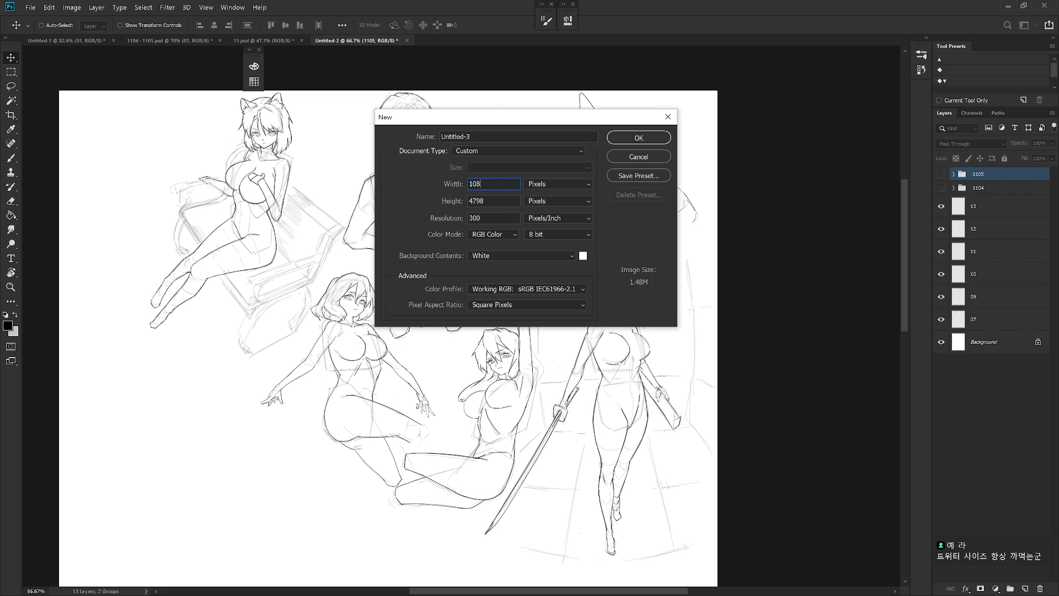
{"action": "double_click", "coordinate": [484, 183]}
{"action": "type", "text": "216"}
{"action": "double_click", "coordinate": [479, 201]}
{"action": "type", "text": "2700"}
{"action": "left_click", "coordinate": [639, 137]}
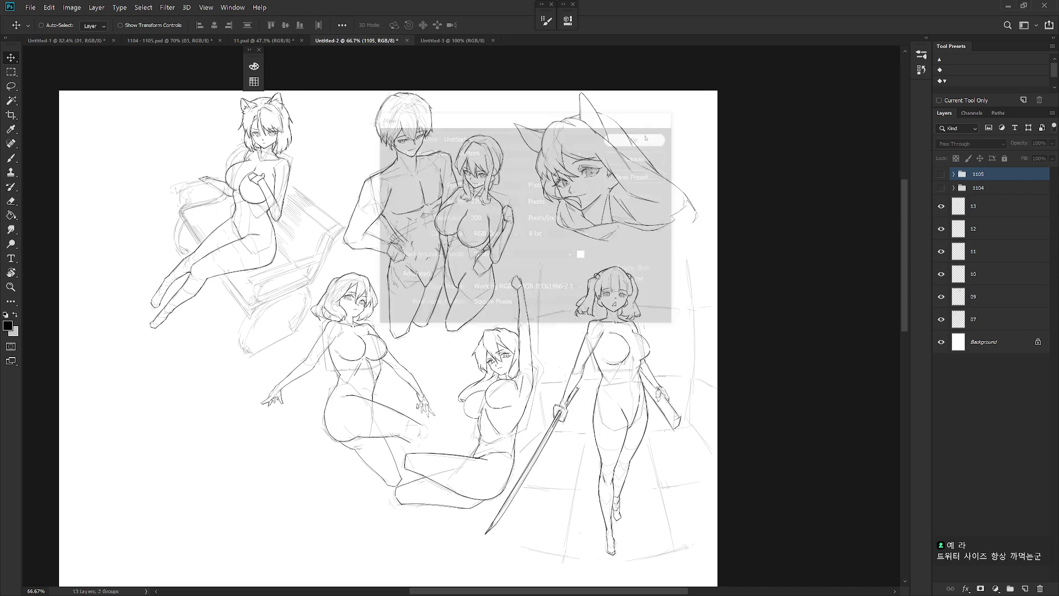
Drag sketch layers 13 through 07 from Untitled-2 into Untitled-3.
{"action": "left_click", "coordinate": [373, 40]}
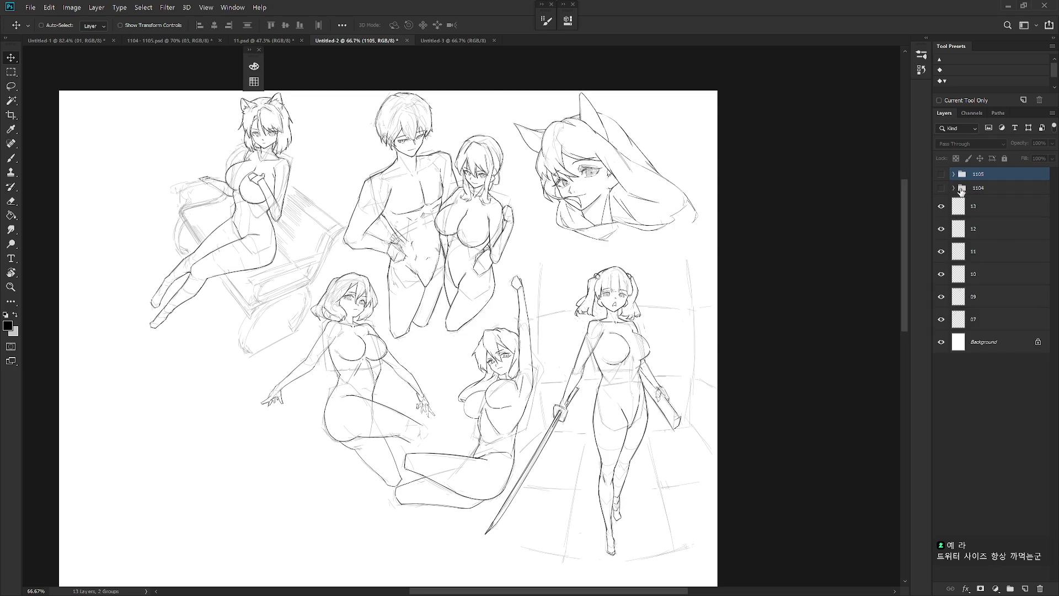
{"action": "left_click", "coordinate": [971, 206]}
{"action": "left_click", "coordinate": [989, 319], "text": "shift"}
{"action": "mouse_move", "coordinate": [990, 250]}
{"action": "left_mouse_down"}
{"action": "mouse_move", "coordinate": [599, 127]}
{"action": "mouse_move", "coordinate": [449, 45]}
{"action": "mouse_move", "coordinate": [453, 178]}
{"action": "left_mouse_up"}
{"action": "scroll", "coordinate": [488, 180], "scroll_direction": "up", "scroll_amount": 3}
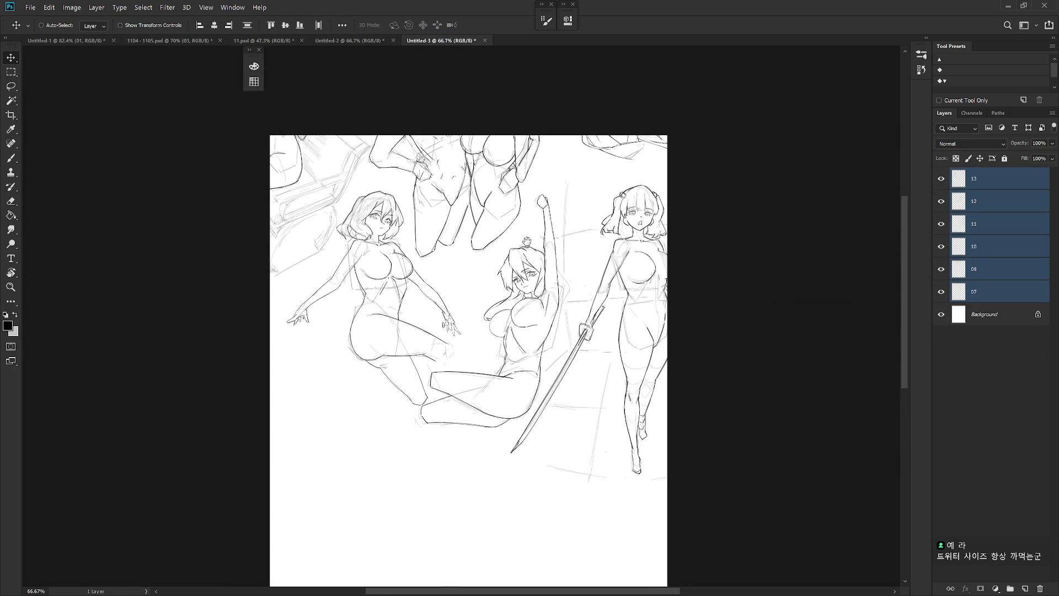
Delete the old layer 07 from Untitled-3.
{"action": "left_click", "coordinate": [991, 293]}
{"action": "key", "text": "Delete"}
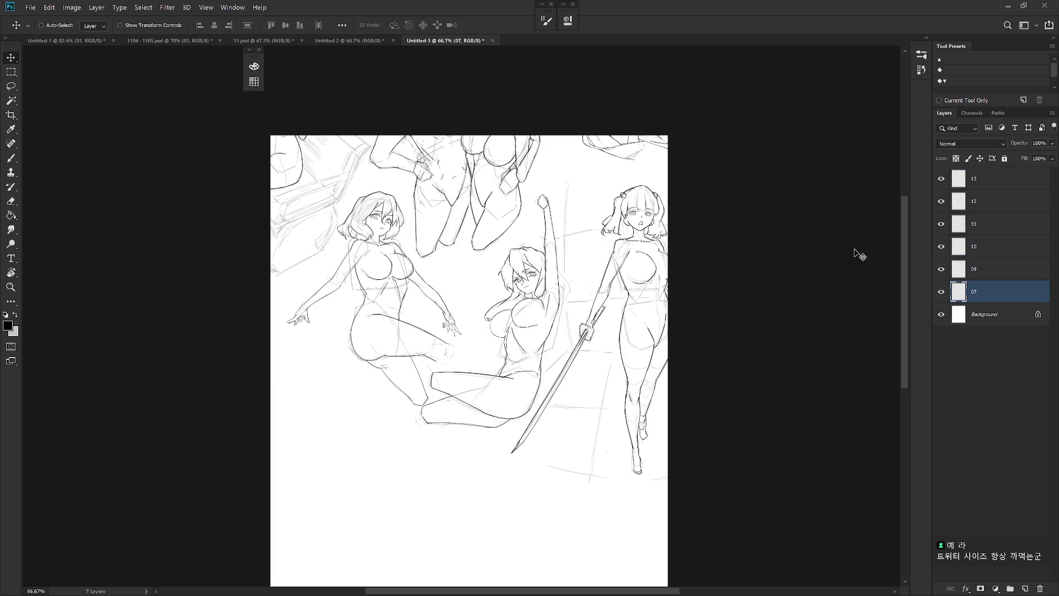
{"action": "left_click", "coordinate": [173, 42]}
Copy layers 07 and 07 SH from the 11.psd sheet into Untitled-3.
{"action": "left_click", "coordinate": [105, 40]}
{"action": "left_click", "coordinate": [276, 41]}
{"action": "left_click", "coordinate": [170, 41]}
{"action": "left_click", "coordinate": [264, 41]}
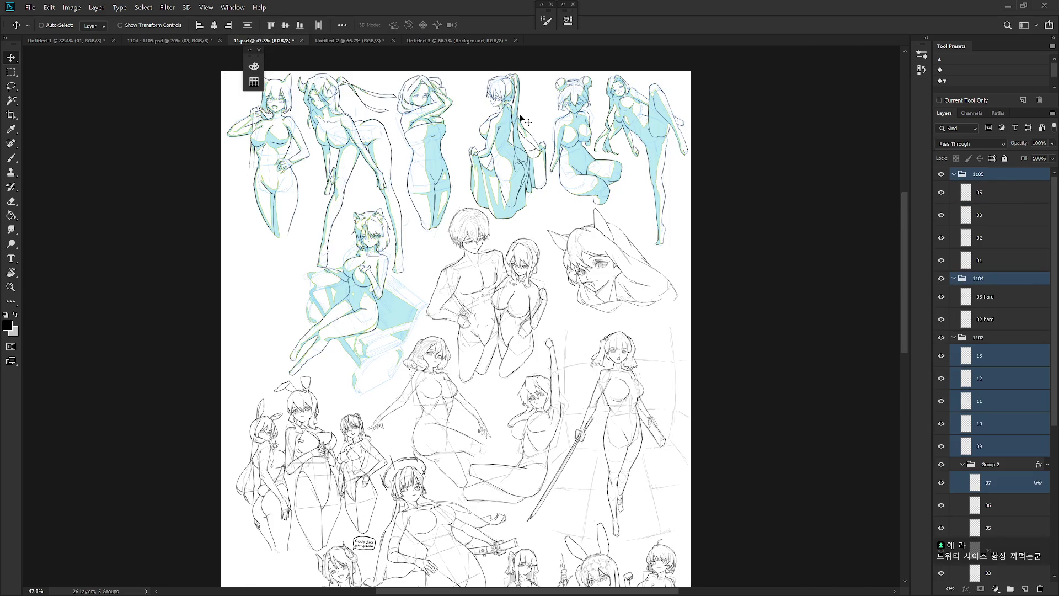
{"action": "left_click", "coordinate": [1017, 485]}
{"action": "left_click_drag", "start_coordinate": [1053, 406], "coordinate": [1053, 508]}
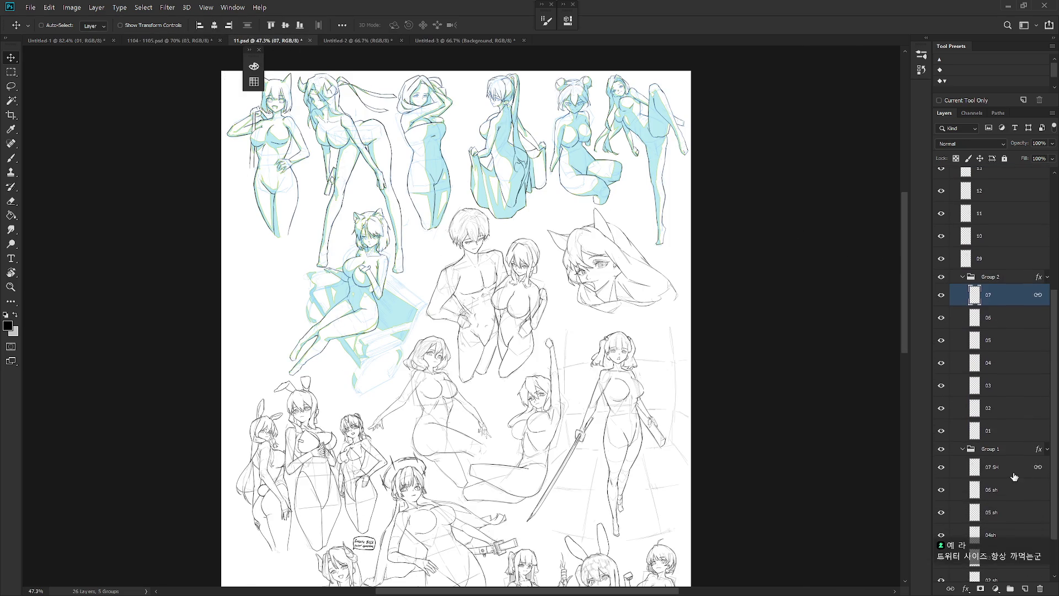
{"action": "left_click", "coordinate": [1014, 474], "text": "ctrl"}
{"action": "mouse_move", "coordinate": [995, 297]}
{"action": "left_mouse_down"}
{"action": "mouse_move", "coordinate": [438, 63]}
{"action": "mouse_move", "coordinate": [441, 41]}
{"action": "mouse_move", "coordinate": [501, 254]}
{"action": "left_mouse_up"}
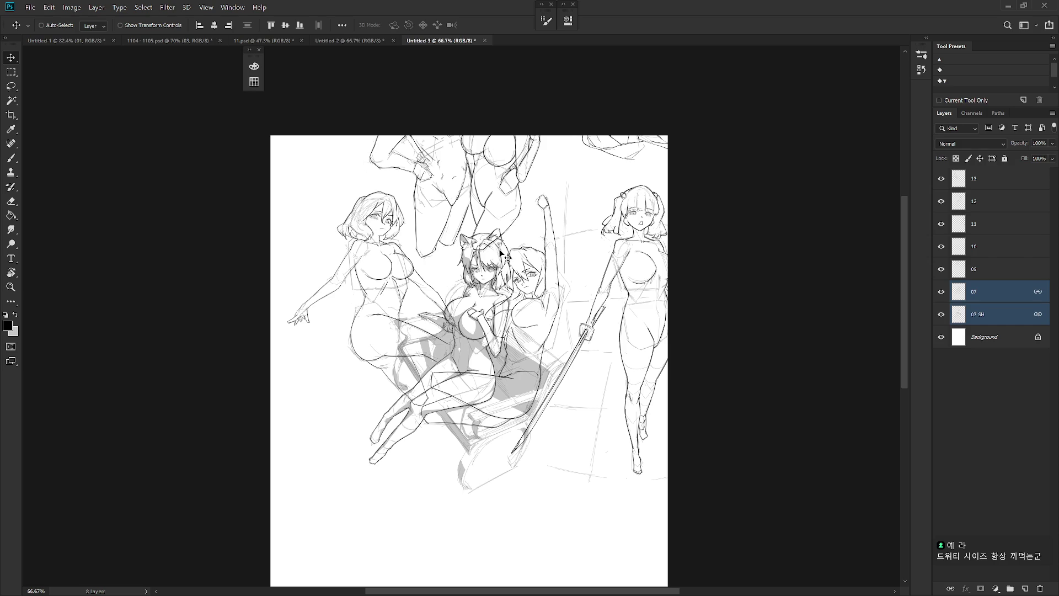
Reposition the cat-eared girl sketch lower on the Untitled-3 canvas.
{"action": "left_click", "coordinate": [1017, 320]}
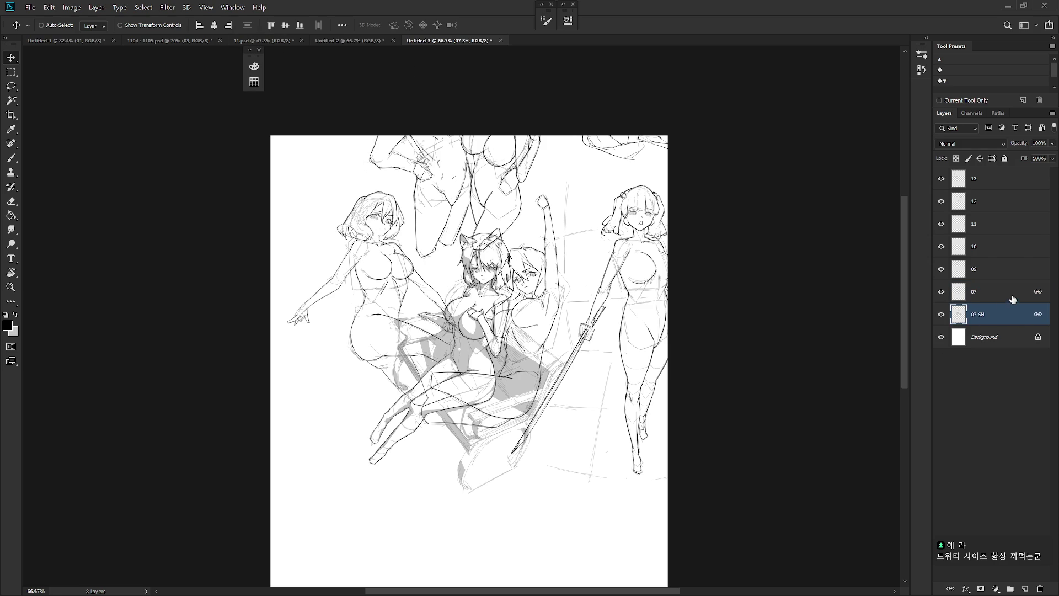
{"action": "left_click", "coordinate": [1013, 298]}
{"action": "left_click_drag", "start_coordinate": [497, 353], "coordinate": [588, 471]}
Move the cat-girl figure to the lower left and the layer 09 figures down and left.
{"action": "scroll", "coordinate": [589, 471], "scroll_direction": "down", "scroll_amount": 2}
{"action": "scroll", "coordinate": [587, 331], "scroll_direction": "down", "scroll_amount": 5}
{"action": "mouse_move", "coordinate": [586, 322]}
{"action": "left_mouse_down"}
{"action": "mouse_move", "coordinate": [582, 373]}
{"action": "mouse_move", "coordinate": [463, 370]}
{"action": "mouse_move", "coordinate": [444, 386]}
{"action": "left_mouse_up"}
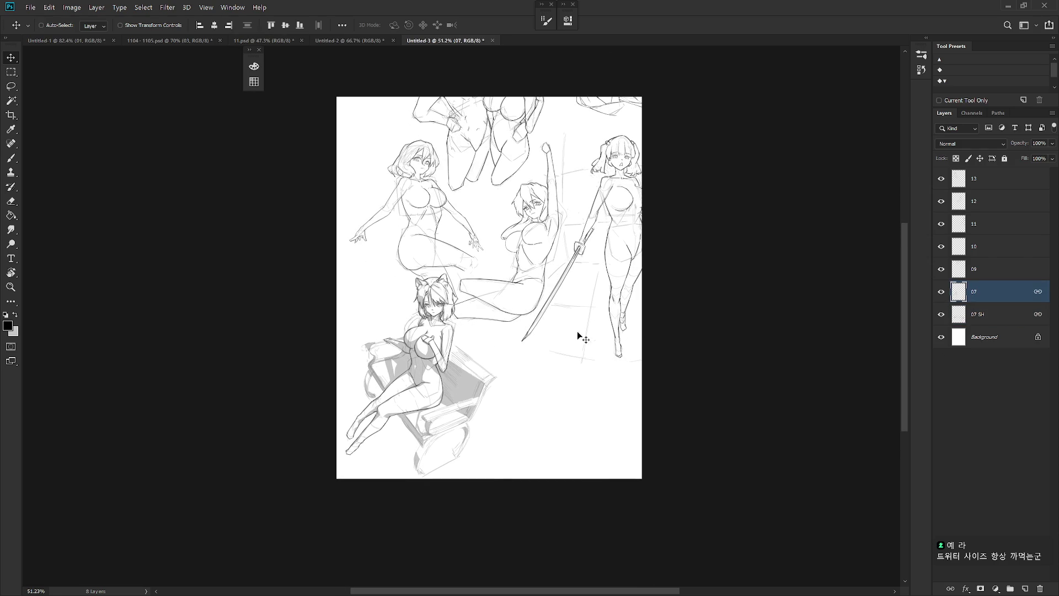
{"action": "left_click", "coordinate": [996, 273]}
{"action": "scroll", "coordinate": [654, 291], "scroll_direction": "up", "scroll_amount": 1}
{"action": "scroll", "coordinate": [654, 291], "scroll_direction": "right", "scroll_amount": 1}
{"action": "mouse_move", "coordinate": [537, 301]}
{"action": "left_mouse_down"}
{"action": "mouse_move", "coordinate": [441, 353]}
{"action": "mouse_move", "coordinate": [388, 366]}
{"action": "left_mouse_up"}
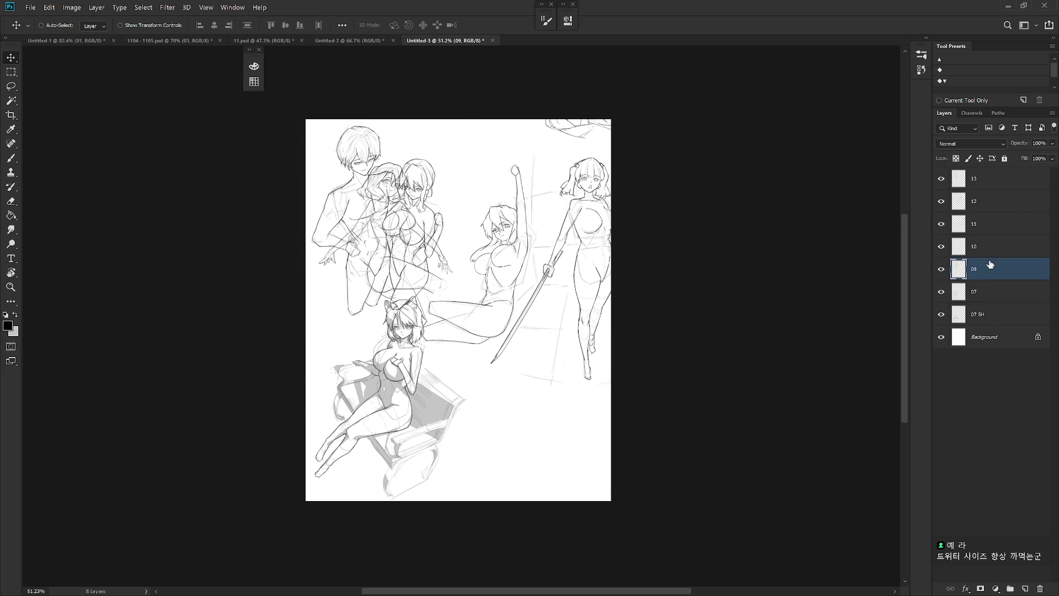
Move layer 10's cat-eared figure into the upper canvas and layer 11's sword girl right and down.
{"action": "left_click", "coordinate": [986, 183]}
{"action": "left_click", "coordinate": [991, 203]}
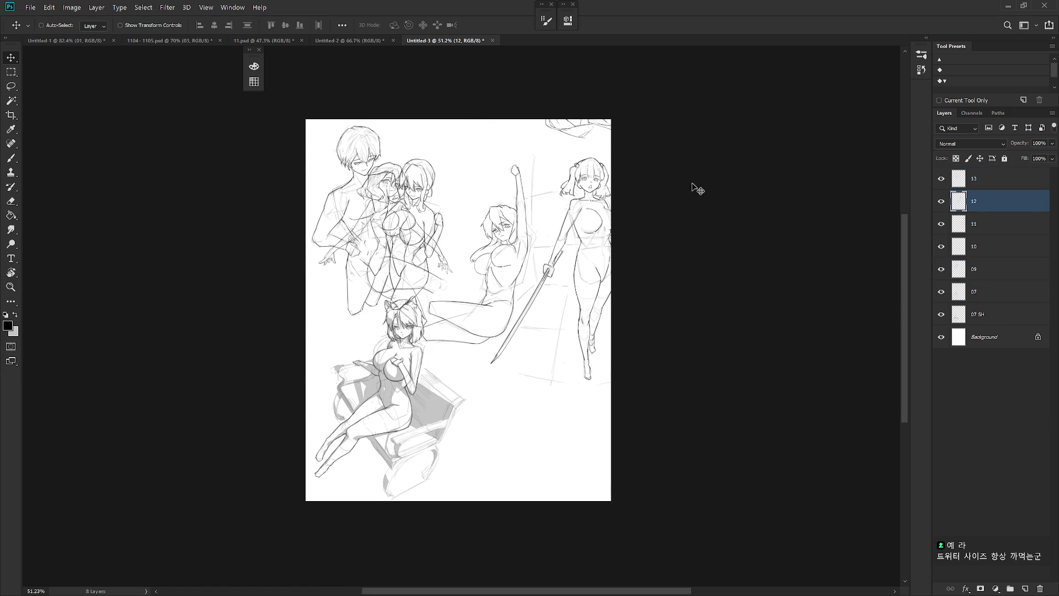
{"action": "left_click", "coordinate": [984, 231]}
{"action": "left_click", "coordinate": [984, 246]}
{"action": "mouse_move", "coordinate": [509, 106]}
{"action": "left_mouse_down"}
{"action": "mouse_move", "coordinate": [578, 265]}
{"action": "mouse_move", "coordinate": [530, 182]}
{"action": "mouse_move", "coordinate": [543, 212]}
{"action": "mouse_move", "coordinate": [533, 208]}
{"action": "left_mouse_up"}
{"action": "left_click", "coordinate": [1001, 232]}
{"action": "mouse_move", "coordinate": [462, 237]}
{"action": "left_mouse_down"}
{"action": "mouse_move", "coordinate": [519, 262]}
{"action": "mouse_move", "coordinate": [484, 236]}
{"action": "mouse_move", "coordinate": [547, 341]}
{"action": "mouse_move", "coordinate": [534, 362]}
{"action": "left_mouse_up"}
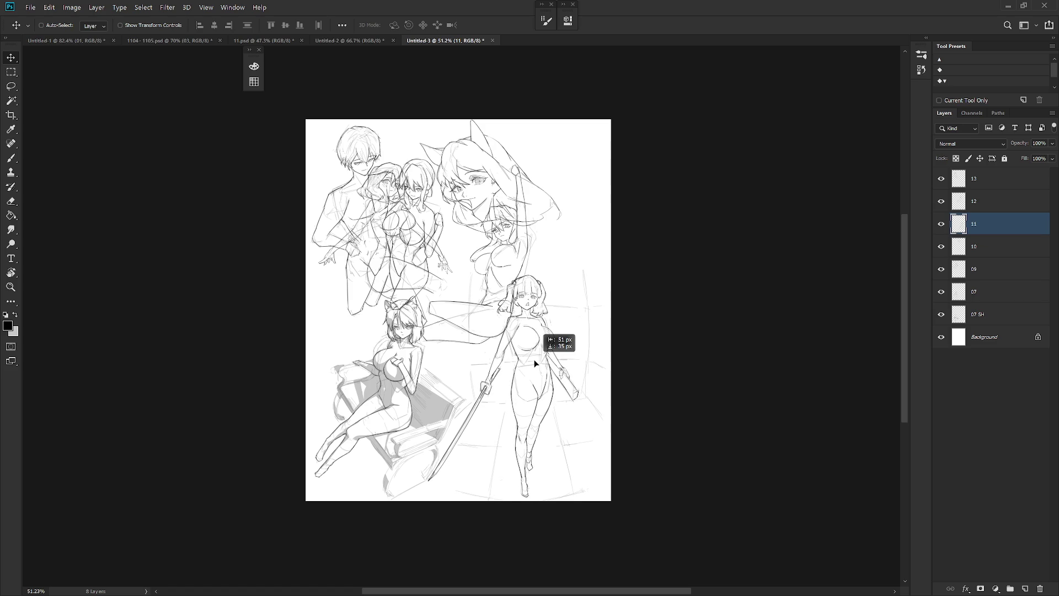
Move layer 12's raised-arm figure up and right and layer 13's wavy-haired figure down and right.
{"action": "scroll", "coordinate": [540, 249], "scroll_direction": "up", "scroll_amount": 1}
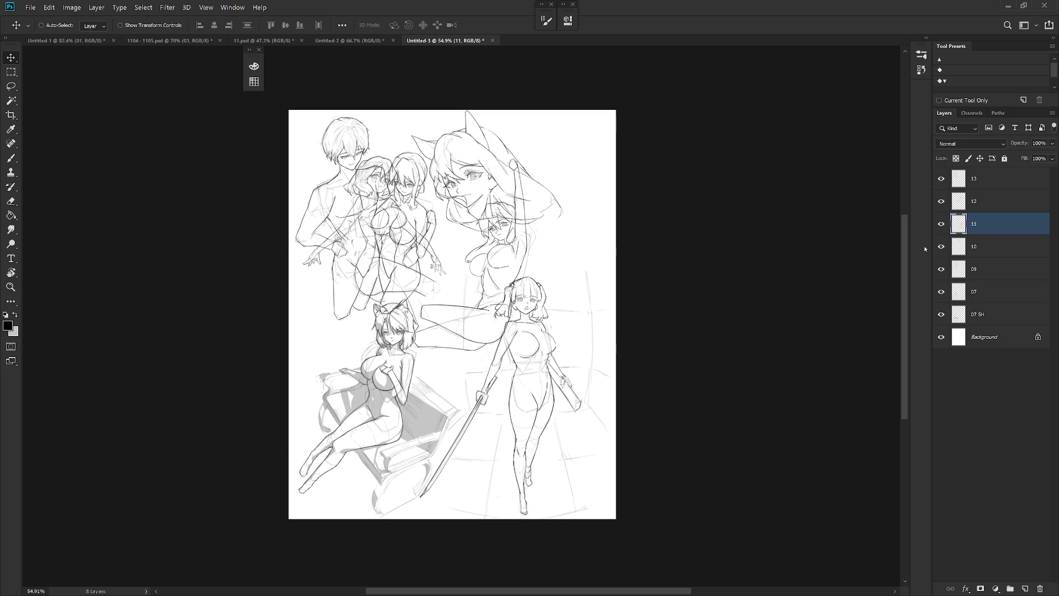
{"action": "left_click", "coordinate": [992, 207]}
{"action": "mouse_move", "coordinate": [491, 249]}
{"action": "left_mouse_down"}
{"action": "mouse_move", "coordinate": [576, 195]}
{"action": "mouse_move", "coordinate": [573, 211]}
{"action": "left_mouse_up"}
{"action": "left_click", "coordinate": [991, 224]}
{"action": "left_click_drag", "start_coordinate": [443, 231], "coordinate": [496, 244]}
{"action": "key", "text": "ctrl+z"}
{"action": "left_click", "coordinate": [987, 179]}
{"action": "mouse_move", "coordinate": [375, 234]}
{"action": "left_mouse_down"}
{"action": "mouse_move", "coordinate": [442, 249]}
{"action": "mouse_move", "coordinate": [452, 313]}
{"action": "mouse_move", "coordinate": [466, 314]}
{"action": "mouse_move", "coordinate": [458, 308]}
{"action": "left_mouse_up"}
Drag the crop box past the bottom-right corner to extend the canvas to 2330×2912 pixels.
{"action": "scroll", "coordinate": [556, 319], "scroll_direction": "right", "scroll_amount": 1}
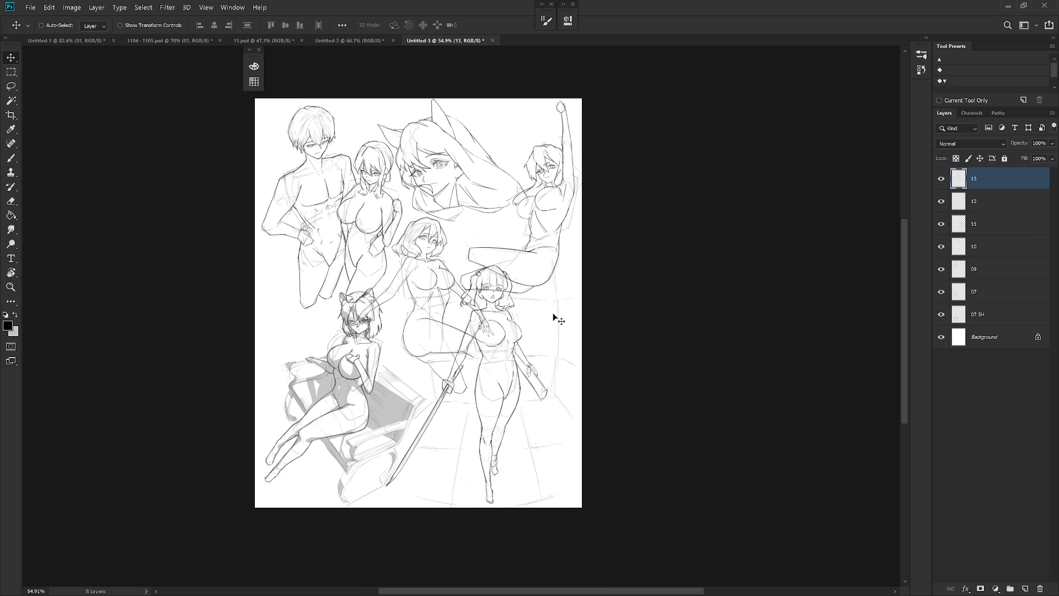
{"action": "key", "text": "c"}
{"action": "mouse_move", "coordinate": [579, 508]}
{"action": "left_mouse_down"}
{"action": "mouse_move", "coordinate": [605, 530]}
{"action": "mouse_move", "coordinate": [597, 524]}
{"action": "left_mouse_up"}
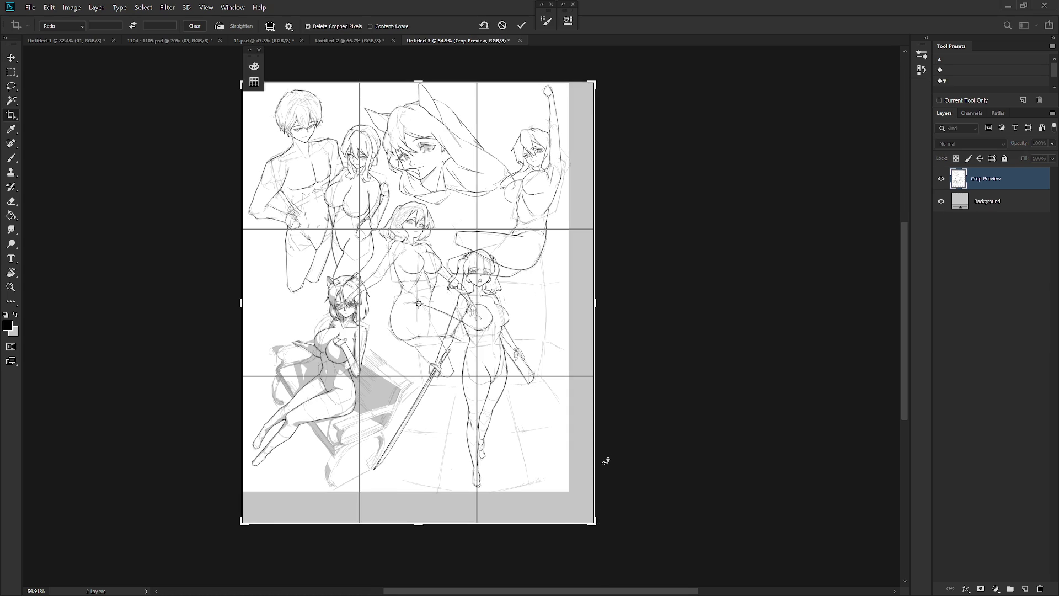
Commit the enlarged canvas crop and hide the layer 10 cat-eared face sketch.
{"action": "key", "text": "Return"}
{"action": "key", "text": "v"}
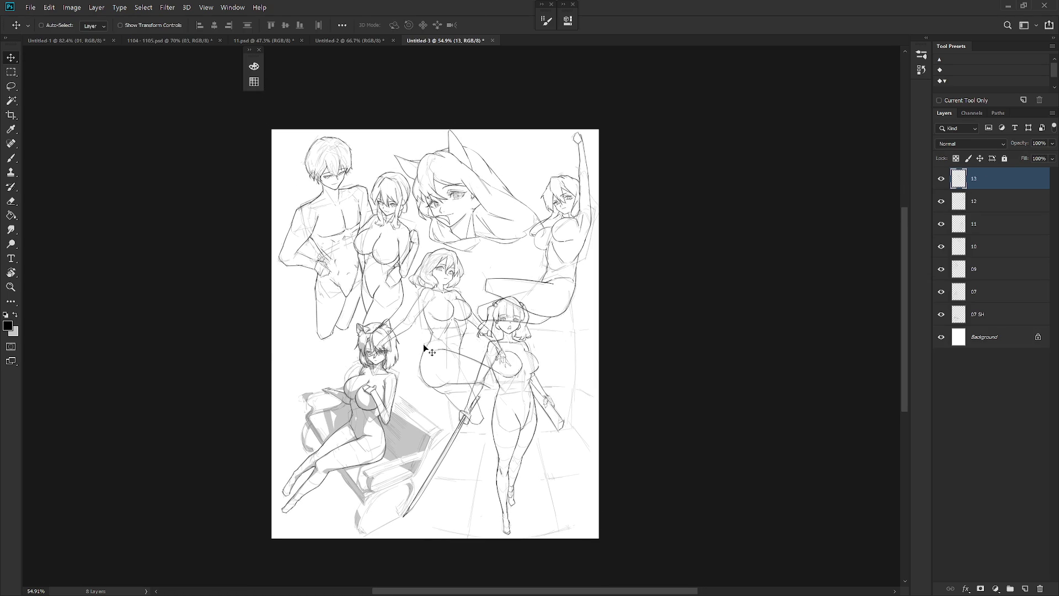
{"action": "left_click", "coordinate": [941, 224]}
{"action": "left_click", "coordinate": [941, 224]}
{"action": "left_click", "coordinate": [941, 246]}
{"action": "left_click", "coordinate": [940, 246]}
{"action": "left_click", "coordinate": [941, 246]}
Move the short-haired figure up toward the upper right of the page.
{"action": "mouse_move", "coordinate": [475, 358]}
{"action": "left_mouse_down"}
{"action": "mouse_move", "coordinate": [500, 331]}
{"action": "mouse_move", "coordinate": [526, 238]}
{"action": "mouse_move", "coordinate": [446, 270]}
{"action": "left_mouse_up"}
{"action": "scroll", "coordinate": [499, 295], "scroll_direction": "down", "scroll_amount": 5}
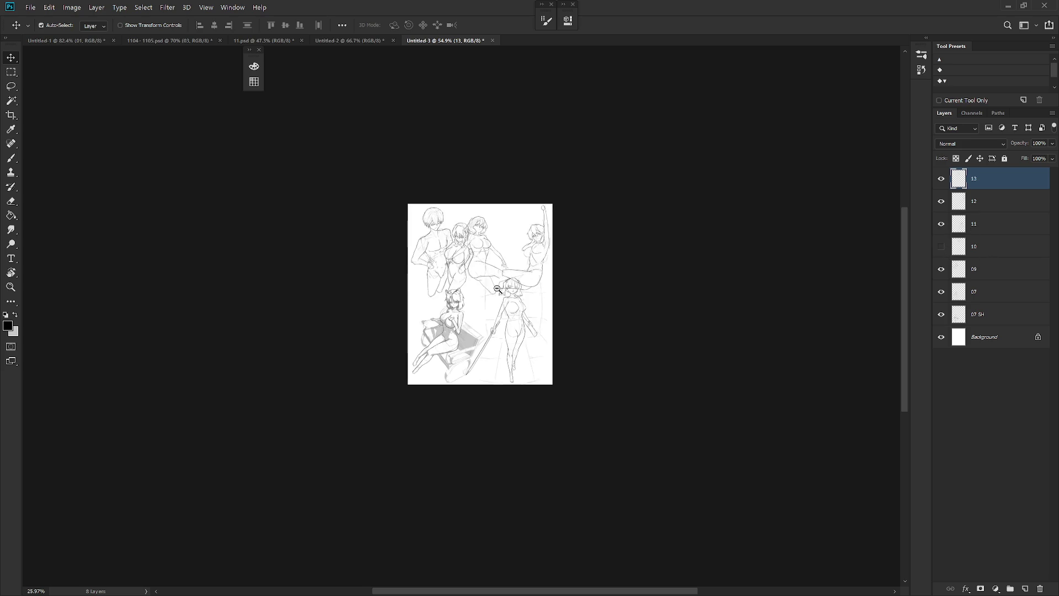
{"action": "left_click", "coordinate": [68, 6]}
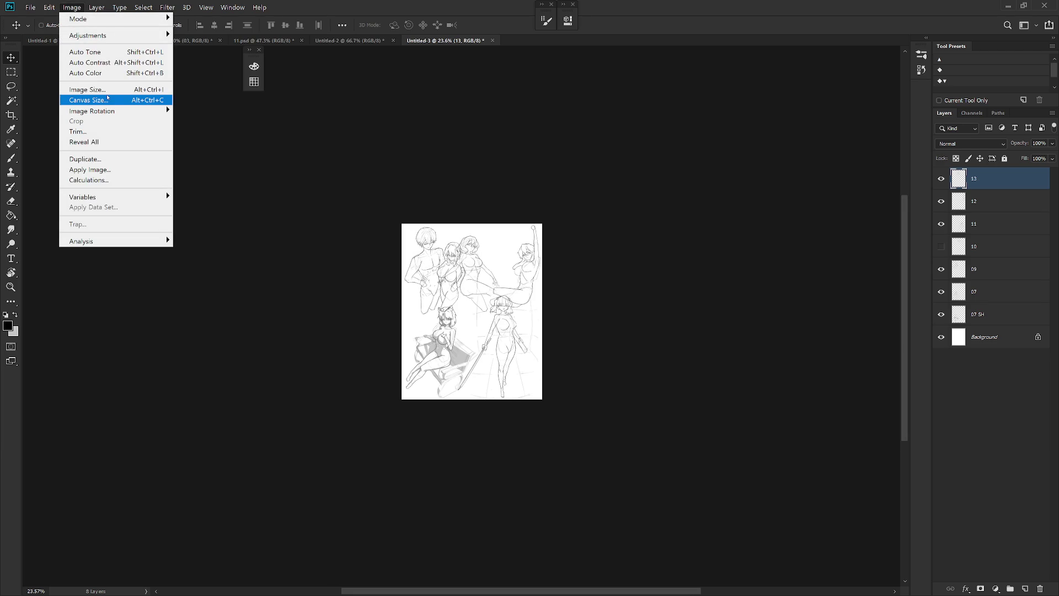
Show layer 10 again and group sketch layers 13 through 07 SH into Group 1.
{"action": "left_click", "coordinate": [1039, 188]}
{"action": "left_click", "coordinate": [940, 246]}
{"action": "left_click", "coordinate": [986, 319], "text": "shift"}
{"action": "key", "text": "ctrl+g"}
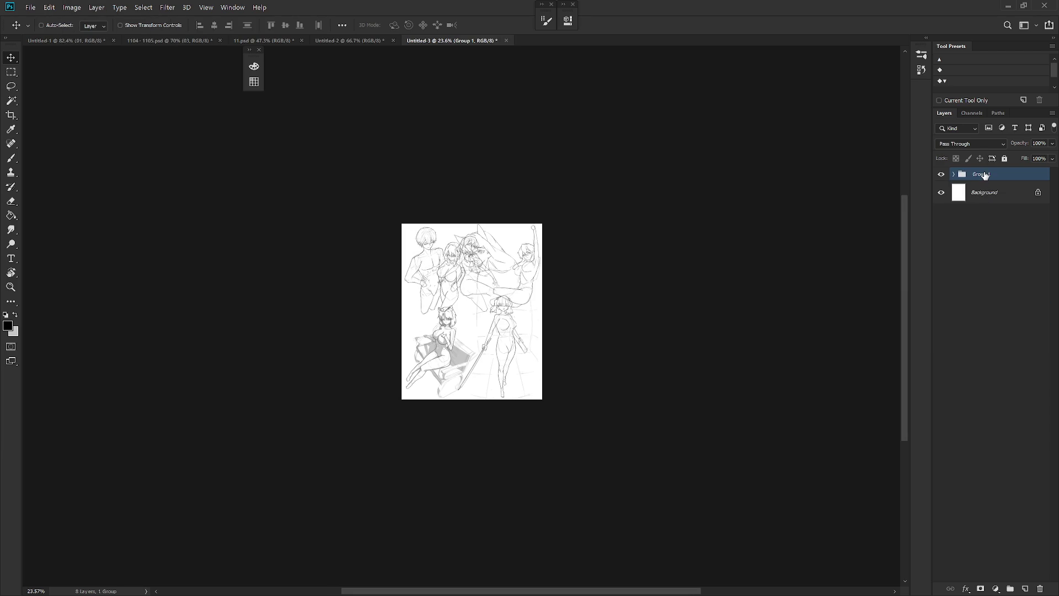
Check the Image Size settings (2160 × 2700 px at 300) and close them unchanged.
{"action": "scroll", "coordinate": [496, 261], "scroll_direction": "up", "scroll_amount": 2}
{"action": "left_click", "coordinate": [71, 8]}
{"action": "left_click", "coordinate": [110, 89]}
{"action": "left_click", "coordinate": [867, 217]}
{"action": "double_click", "coordinate": [874, 215]}
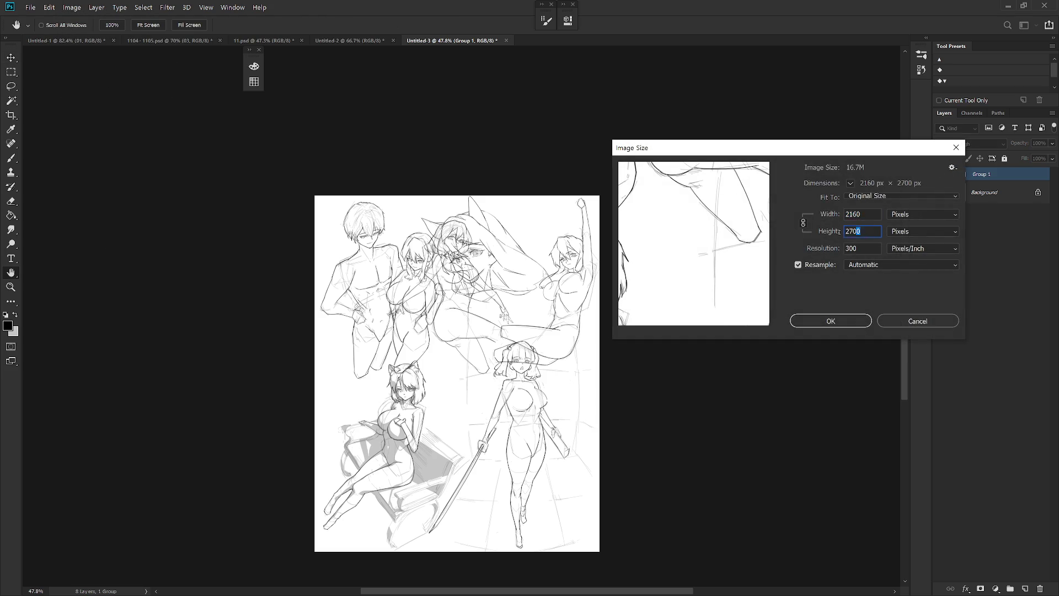
{"action": "key", "text": "Escape"}
{"action": "key", "text": "v"}
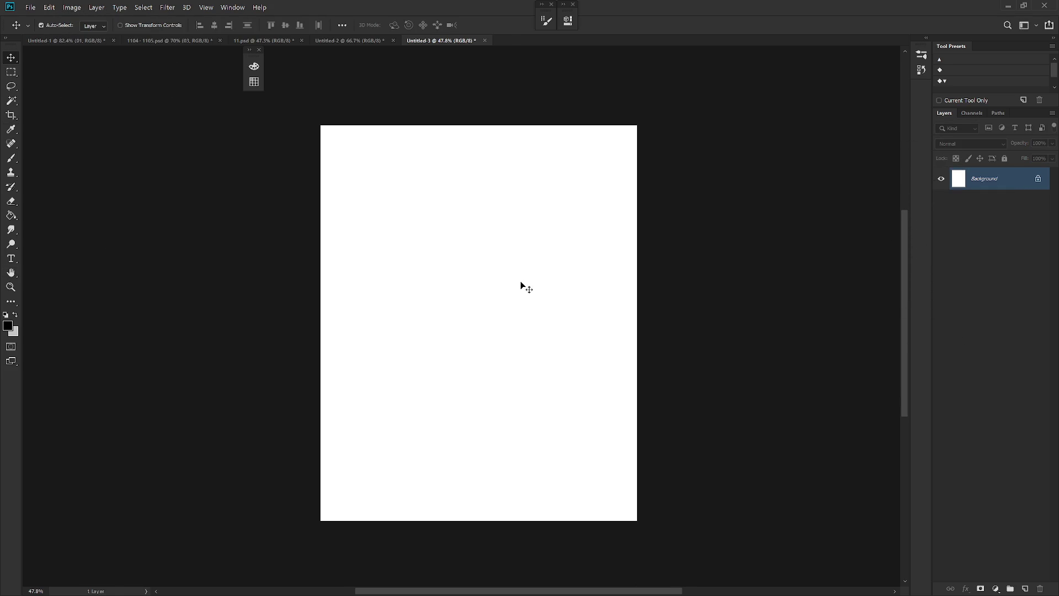
Expand Group 1, nudge layer 10's cat-eared figure up, and reposition layer 09's figure.
{"action": "left_click", "coordinate": [957, 176]}
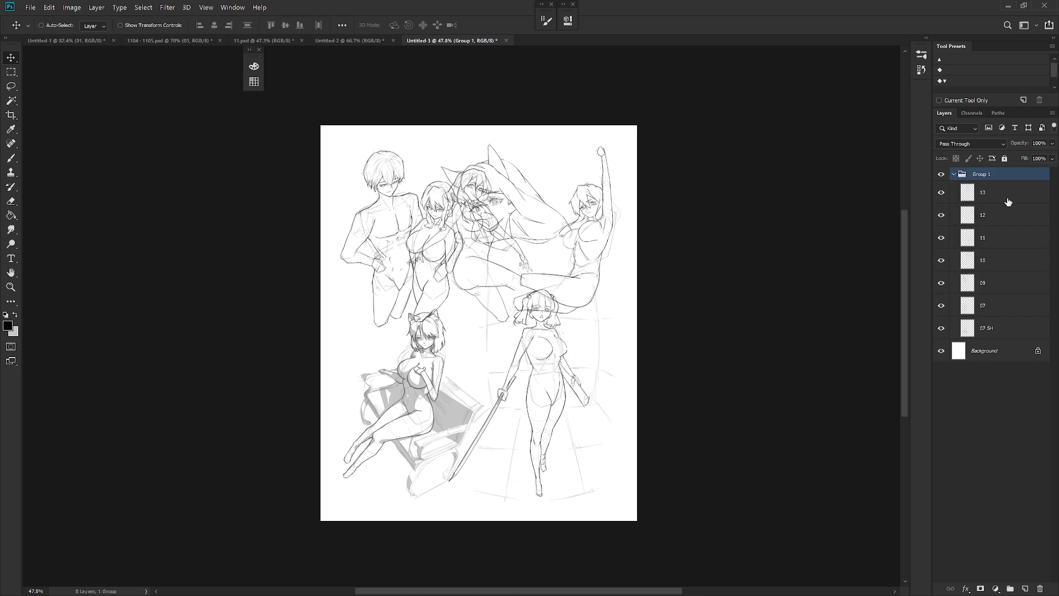
{"action": "left_click", "coordinate": [1006, 199]}
{"action": "left_click", "coordinate": [971, 266]}
{"action": "mouse_move", "coordinate": [557, 260]}
{"action": "left_mouse_down"}
{"action": "mouse_move", "coordinate": [521, 239]}
{"action": "mouse_move", "coordinate": [551, 238]}
{"action": "left_mouse_up"}
{"action": "right_click", "coordinate": [384, 189]}
{"action": "left_click", "coordinate": [412, 202]}
{"action": "scroll", "coordinate": [414, 203], "scroll_direction": "up", "scroll_amount": 3}
{"action": "left_click_drag", "start_coordinate": [417, 205], "coordinate": [394, 170]}
Move layer 13's short-haired girl down and right, and the cat girl with 07 SH shading left.
{"action": "scroll", "coordinate": [520, 282], "scroll_direction": "up", "scroll_amount": 2}
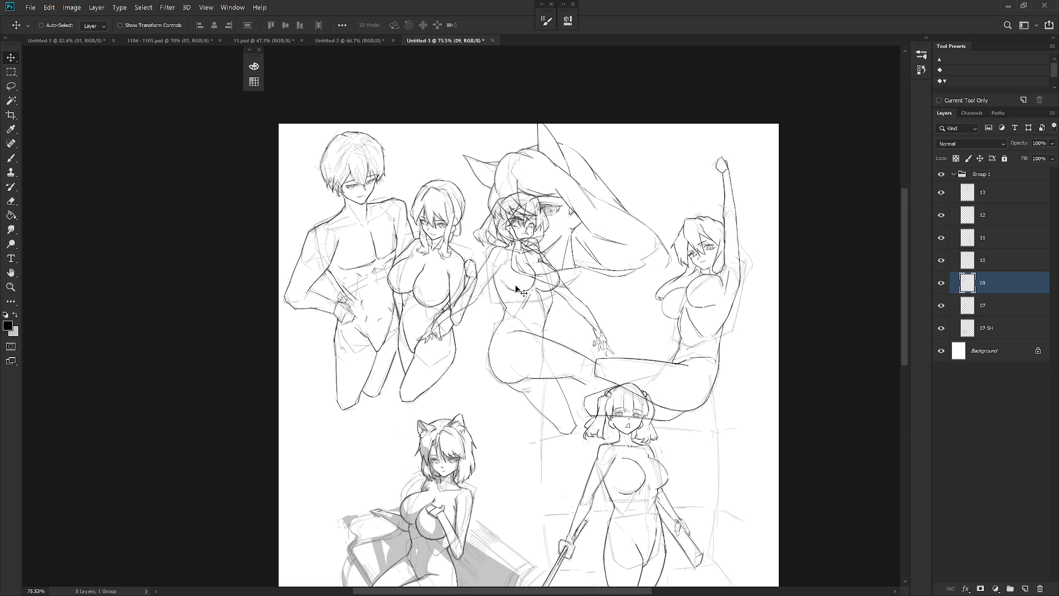
{"action": "right_click", "coordinate": [504, 312]}
{"action": "left_click", "coordinate": [527, 327]}
{"action": "mouse_move", "coordinate": [535, 325]}
{"action": "left_mouse_down"}
{"action": "mouse_move", "coordinate": [553, 399]}
{"action": "mouse_move", "coordinate": [543, 399]}
{"action": "left_mouse_up"}
{"action": "scroll", "coordinate": [543, 400], "scroll_direction": "down", "scroll_amount": 3}
{"action": "scroll", "coordinate": [501, 391], "scroll_direction": "left", "scroll_amount": 1}
{"action": "right_click", "coordinate": [478, 396]}
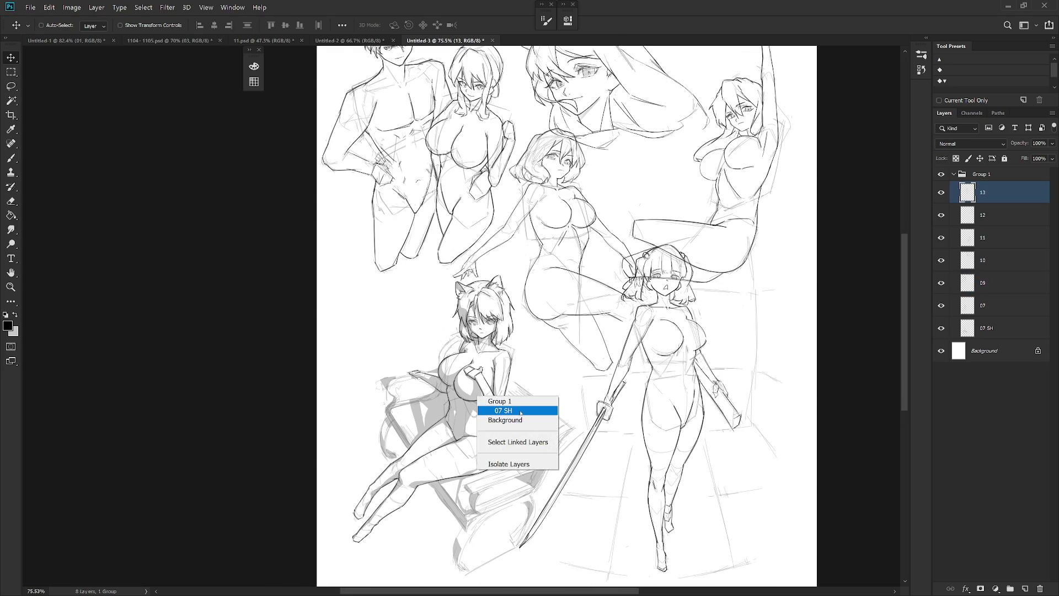
{"action": "left_click", "coordinate": [499, 404]}
{"action": "left_click_drag", "start_coordinate": [508, 445], "coordinate": [488, 450]}
Move layer 11's standing girl down on the sheet.
{"action": "scroll", "coordinate": [664, 389], "scroll_direction": "right", "scroll_amount": 3}
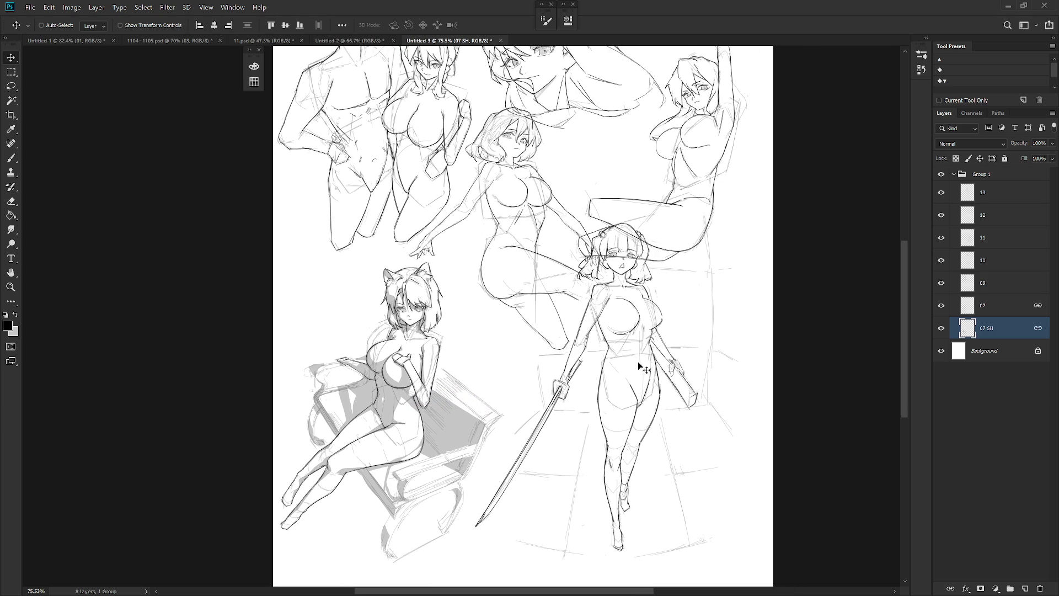
{"action": "right_click", "coordinate": [593, 285]}
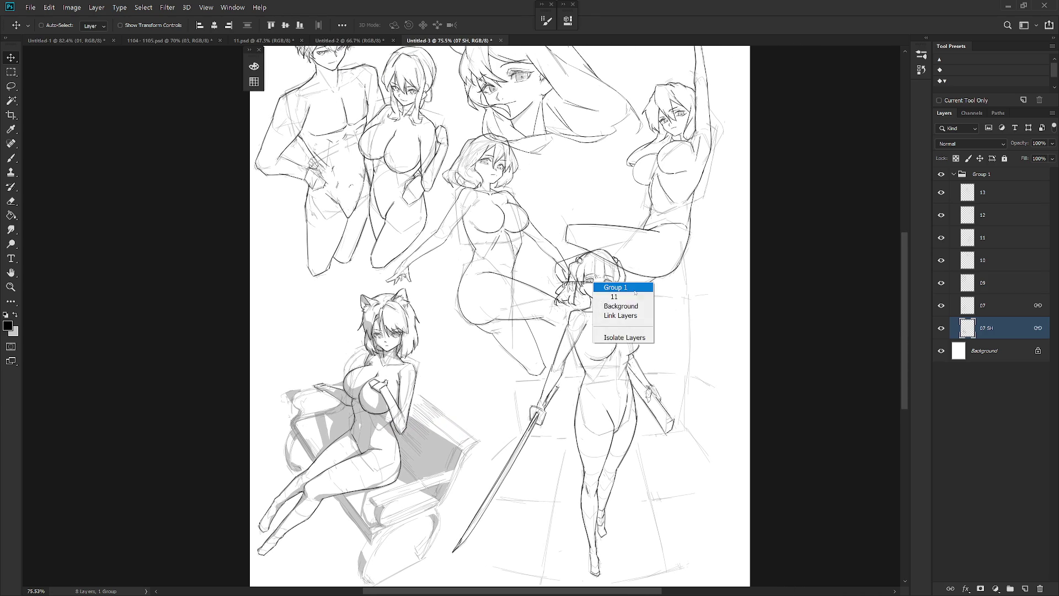
{"action": "left_click", "coordinate": [606, 292]}
{"action": "mouse_move", "coordinate": [651, 236]}
{"action": "left_mouse_down"}
{"action": "mouse_move", "coordinate": [674, 236]}
{"action": "mouse_move", "coordinate": [652, 313]}
{"action": "left_mouse_up"}
{"action": "scroll", "coordinate": [652, 313], "scroll_direction": "down", "scroll_amount": 5}
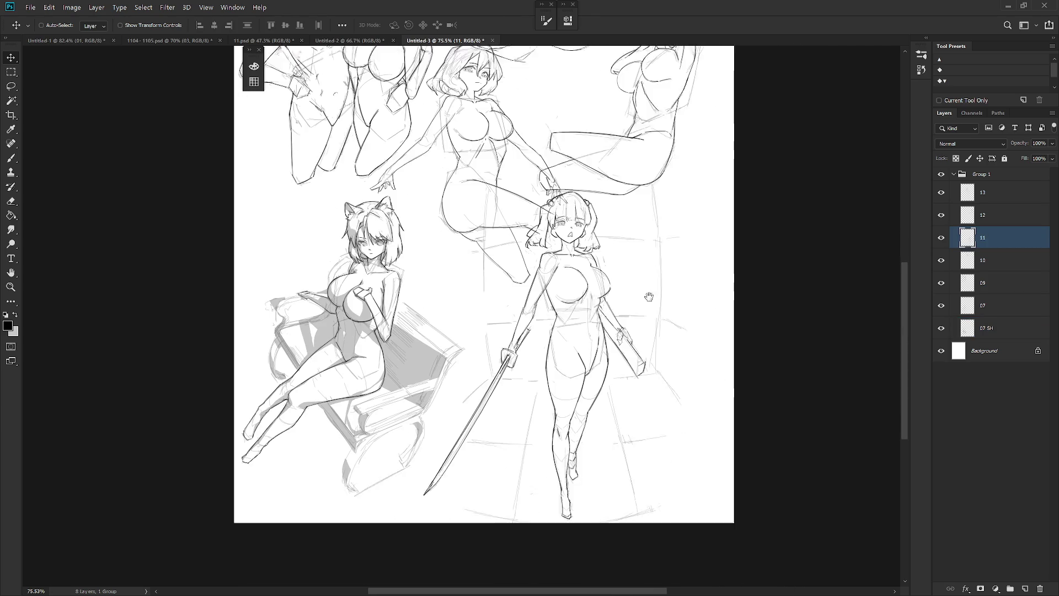
{"action": "mouse_move", "coordinate": [644, 390]}
{"action": "left_mouse_down"}
{"action": "mouse_move", "coordinate": [664, 376]}
{"action": "mouse_move", "coordinate": [710, 380]}
{"action": "mouse_move", "coordinate": [685, 421]}
{"action": "mouse_move", "coordinate": [693, 428]}
{"action": "mouse_move", "coordinate": [618, 448]}
{"action": "left_mouse_up"}
{"action": "scroll", "coordinate": [629, 393], "scroll_direction": "up", "scroll_amount": 2}
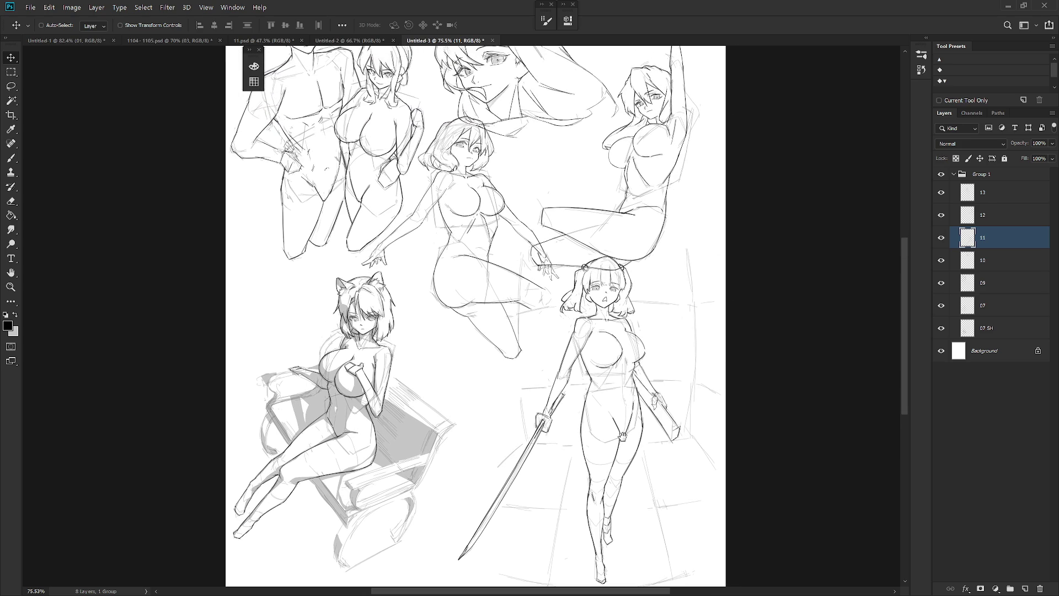
{"action": "scroll", "coordinate": [640, 244], "scroll_direction": "up", "scroll_amount": 4}
Nudge layer 12's raised-arm figure slightly to a new spot.
{"action": "right_click", "coordinate": [603, 203]}
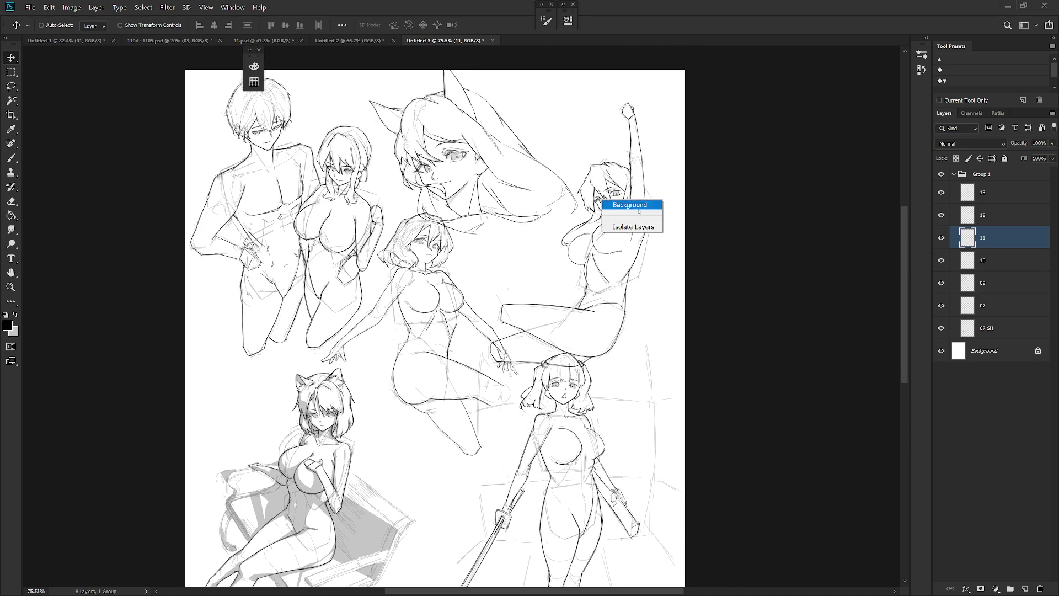
{"action": "key", "text": "Escape"}
{"action": "scroll", "coordinate": [617, 203], "scroll_direction": "up", "scroll_amount": 3}
{"action": "right_click", "coordinate": [617, 202]}
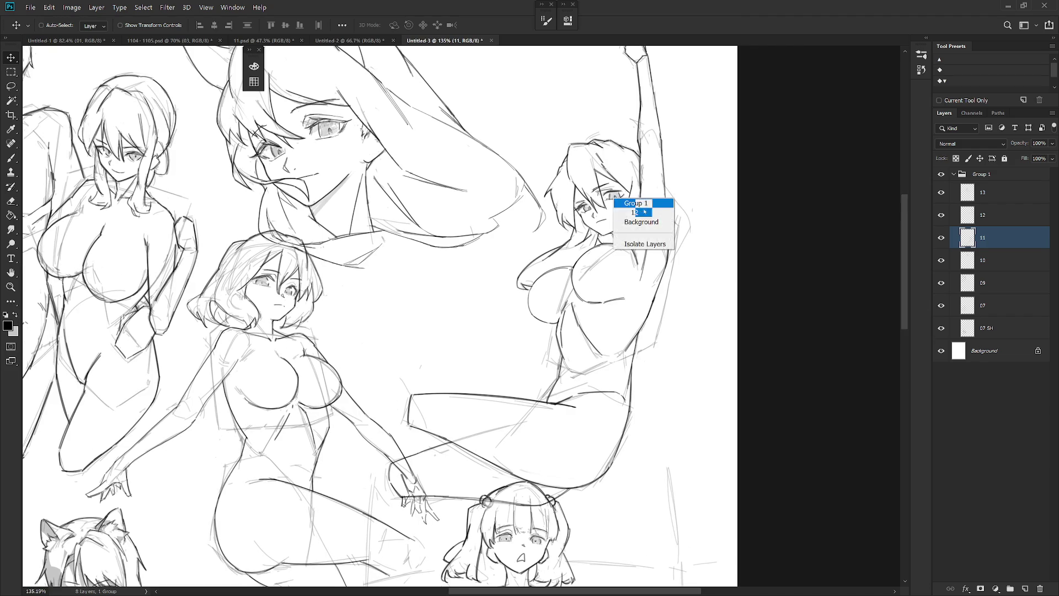
{"action": "left_click", "coordinate": [626, 205]}
{"action": "scroll", "coordinate": [621, 270], "scroll_direction": "down", "scroll_amount": 5}
{"action": "mouse_move", "coordinate": [638, 301]}
{"action": "left_mouse_down"}
{"action": "mouse_move", "coordinate": [624, 318]}
{"action": "mouse_move", "coordinate": [633, 325]}
{"action": "mouse_move", "coordinate": [603, 290]}
{"action": "mouse_move", "coordinate": [606, 310]}
{"action": "left_mouse_up"}
{"action": "scroll", "coordinate": [482, 198], "scroll_direction": "up", "scroll_amount": 3}
Move layer 10's cat-ear head down and to the left.
{"action": "right_click", "coordinate": [494, 208]}
{"action": "left_click", "coordinate": [518, 221]}
{"action": "scroll", "coordinate": [630, 331], "scroll_direction": "down", "scroll_amount": 3}
{"action": "left_click_drag", "start_coordinate": [669, 375], "coordinate": [667, 347]}
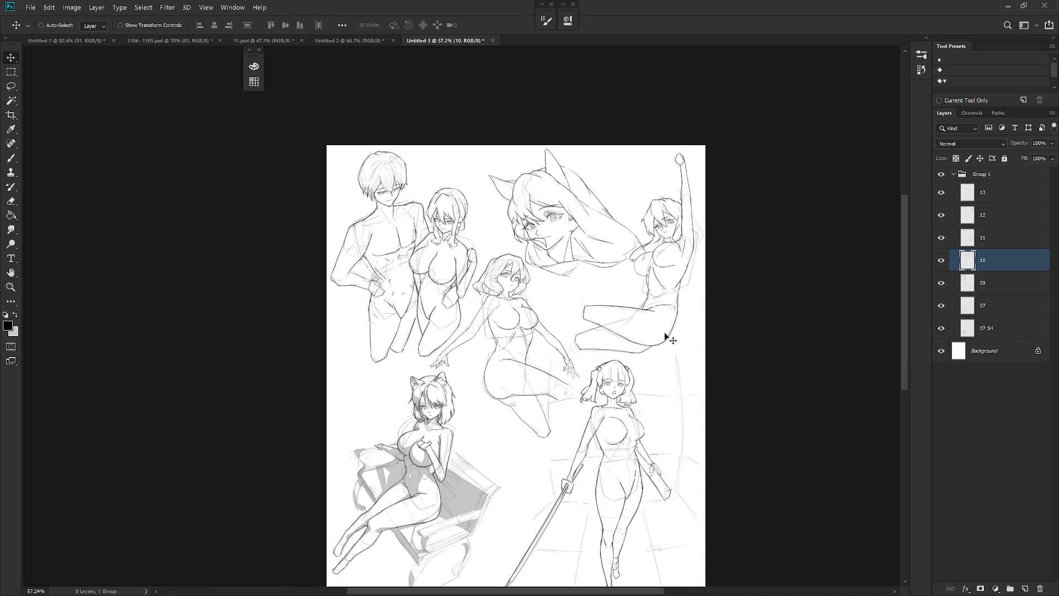
{"action": "mouse_move", "coordinate": [665, 333]}
{"action": "left_mouse_down"}
{"action": "mouse_move", "coordinate": [663, 187]}
{"action": "mouse_move", "coordinate": [666, 247]}
{"action": "left_mouse_up"}
{"action": "mouse_move", "coordinate": [588, 186]}
{"action": "left_mouse_down"}
{"action": "mouse_move", "coordinate": [541, 344]}
{"action": "mouse_move", "coordinate": [545, 326]}
{"action": "left_mouse_up"}
Try moving layer 13's figure up and right, then undo the move.
{"action": "key", "text": "ctrl"}
{"action": "right_click", "coordinate": [505, 196]}
{"action": "left_click", "coordinate": [518, 203]}
{"action": "mouse_move", "coordinate": [554, 281]}
{"action": "left_mouse_down"}
{"action": "mouse_move", "coordinate": [604, 179]}
{"action": "mouse_move", "coordinate": [591, 197]}
{"action": "mouse_move", "coordinate": [596, 217]}
{"action": "left_mouse_up"}
{"action": "key", "text": "ctrl+z"}
{"action": "key", "text": "ctrl+z"}
Reposition layer 10's cat-ear head toward the top and zoom out to the whole sheet.
{"action": "mouse_move", "coordinate": [568, 168]}
{"action": "left_mouse_down"}
{"action": "mouse_move", "coordinate": [608, 263]}
{"action": "mouse_move", "coordinate": [653, 259]}
{"action": "mouse_move", "coordinate": [661, 272]}
{"action": "left_mouse_up"}
{"action": "left_click", "coordinate": [993, 263]}
{"action": "left_click_drag", "start_coordinate": [669, 233], "coordinate": [678, 219]}
{"action": "key", "text": "l"}
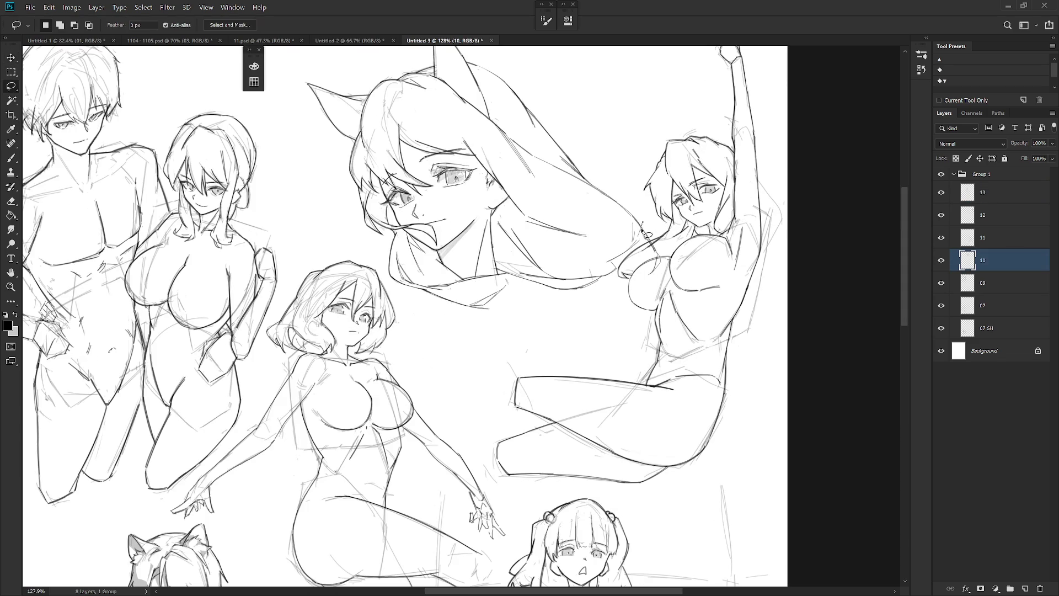
{"action": "mouse_move", "coordinate": [651, 254]}
{"action": "left_mouse_down"}
{"action": "mouse_move", "coordinate": [551, 309]}
{"action": "mouse_move", "coordinate": [644, 345]}
{"action": "left_mouse_up"}
{"action": "scroll", "coordinate": [644, 345], "scroll_direction": "up", "scroll_amount": 1}
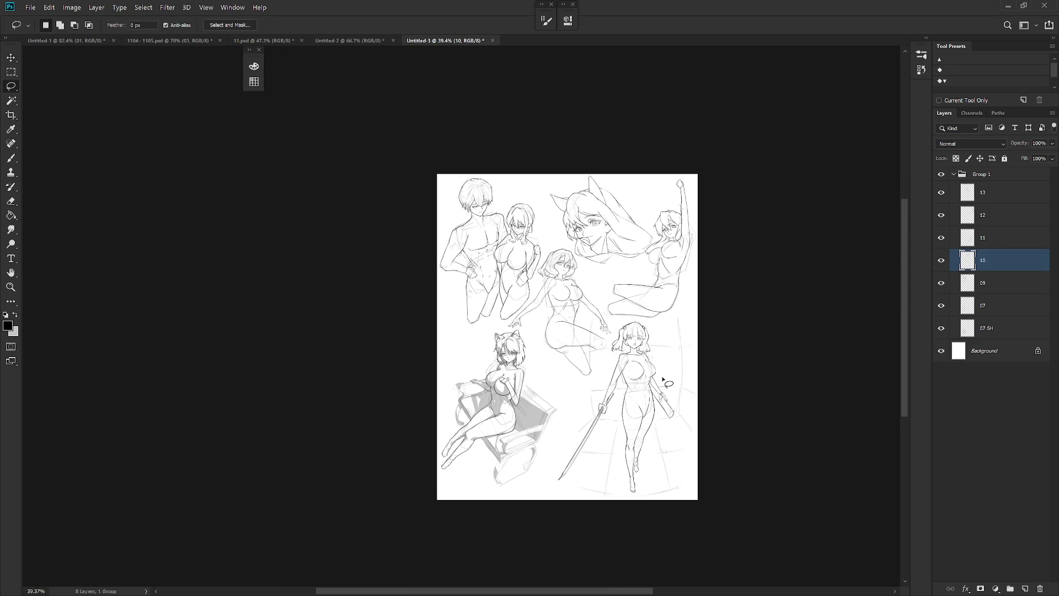
{"action": "scroll", "coordinate": [681, 355], "scroll_direction": "up", "scroll_amount": 1}
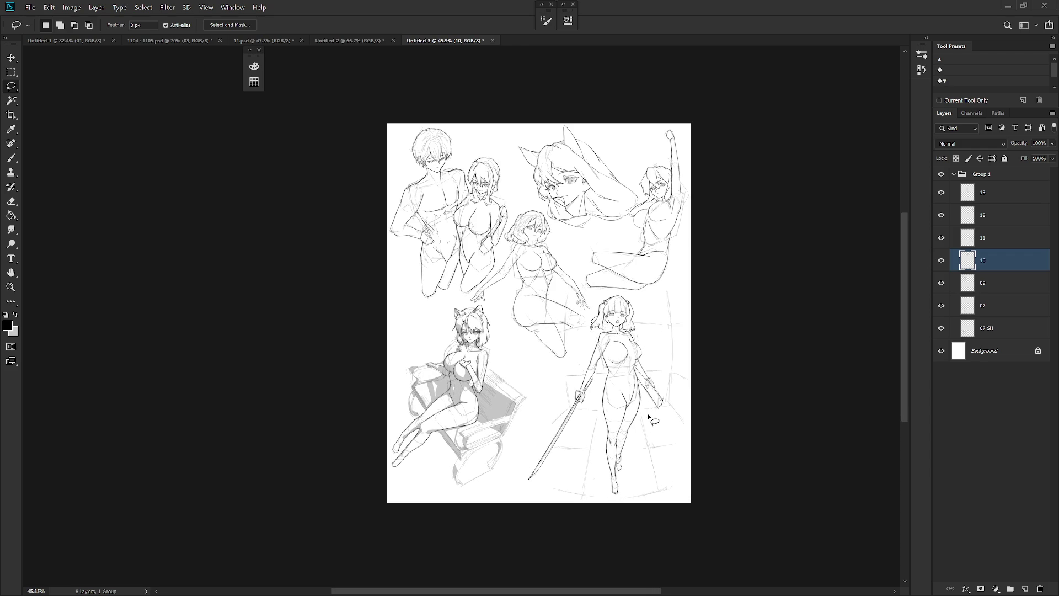
Save the sheet as a PNG named 1108 in the 202511 practice folder.
{"action": "key", "text": "ctrl+s"}
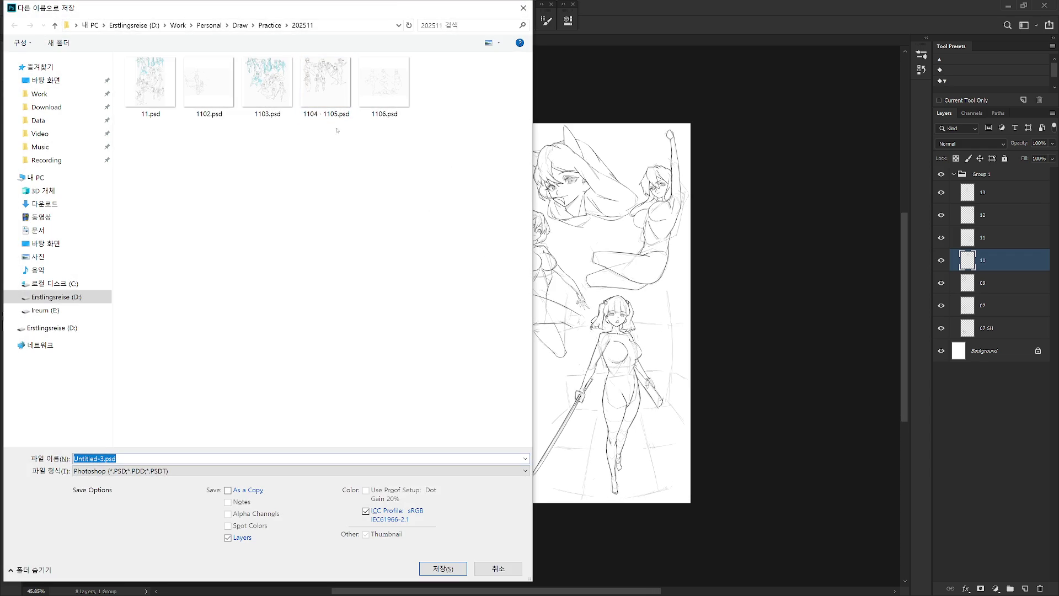
{"action": "left_click", "coordinate": [215, 470]}
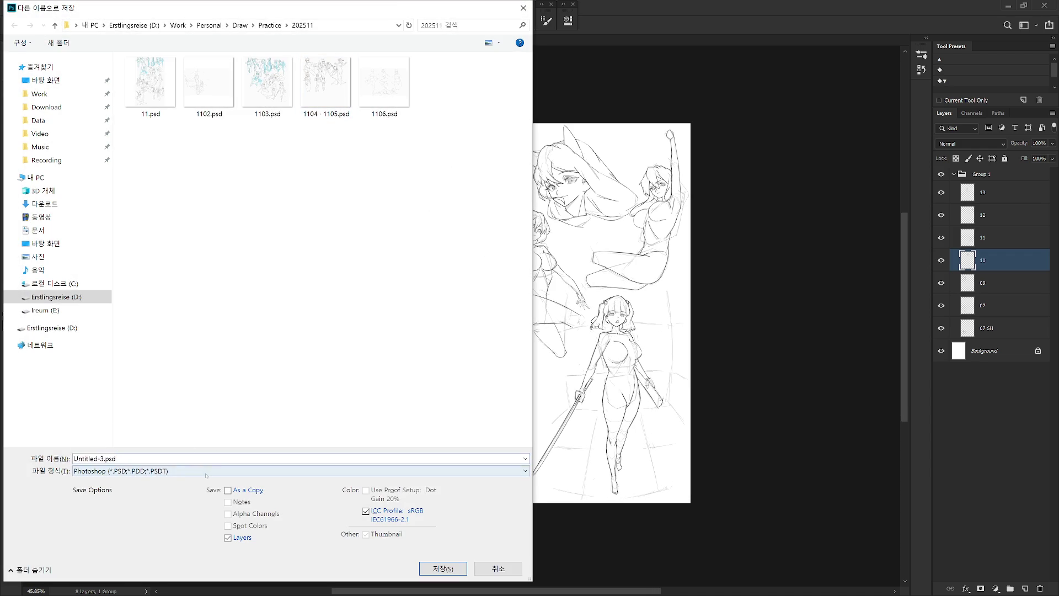
{"action": "left_click", "coordinate": [145, 426]}
{"action": "left_click", "coordinate": [187, 458]}
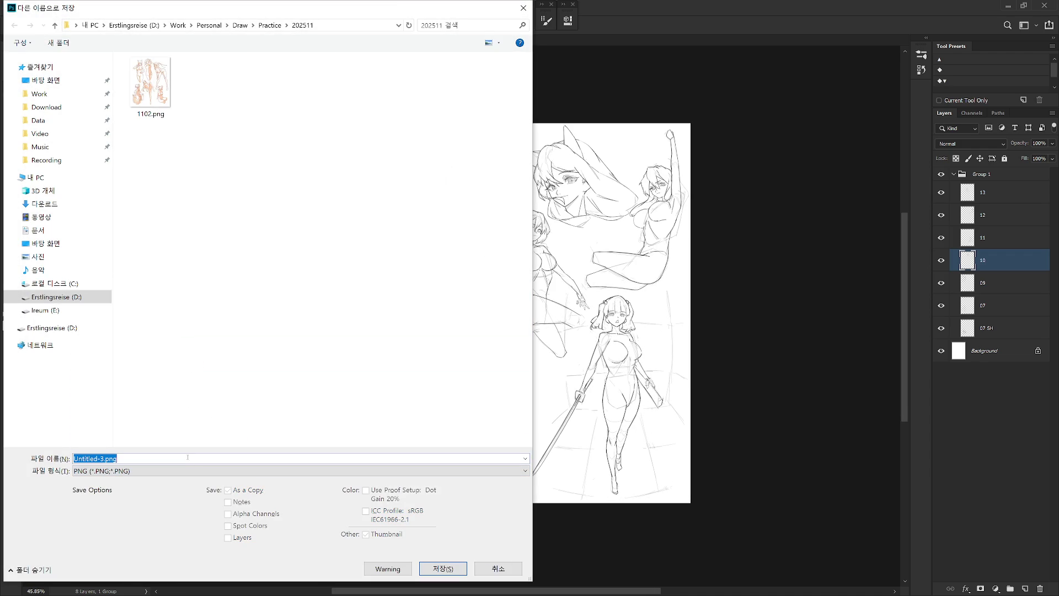
{"action": "type", "text": "11"}
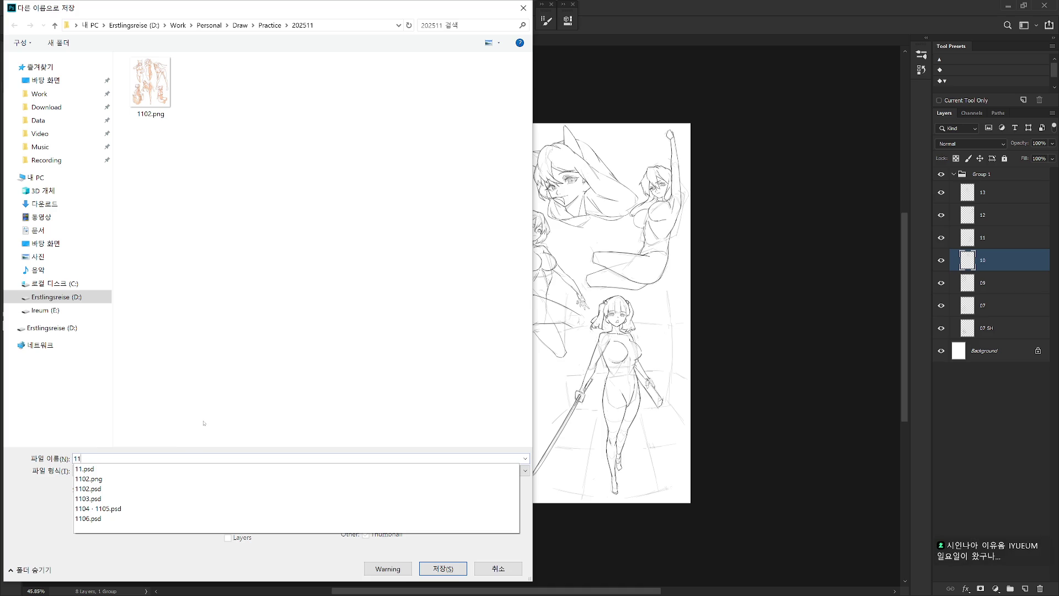
{"action": "type", "text": "08"}
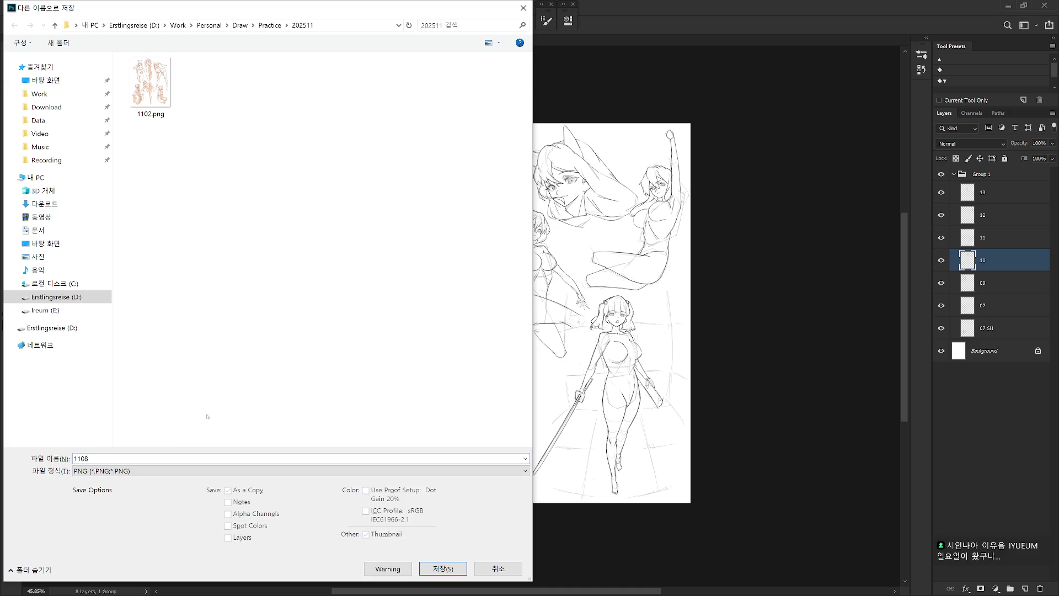
{"action": "key", "text": "Return"}
{"action": "key", "text": "Return"}
{"action": "left_click_drag", "start_coordinate": [555, 286], "coordinate": [558, 286]}
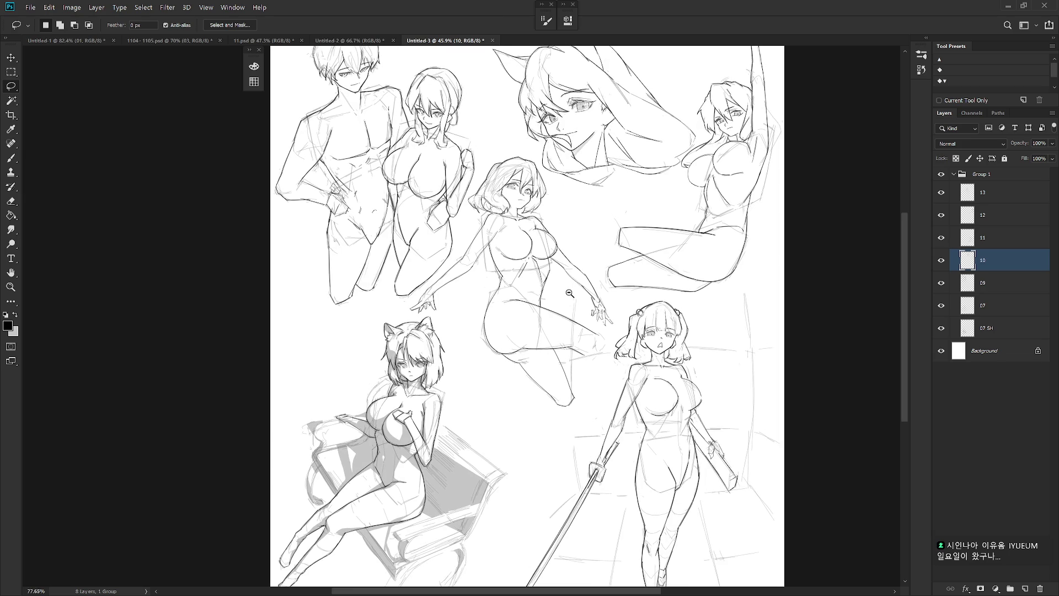
Close Untitled-3 without saving and switch to the Untitled-2 document.
{"action": "left_click", "coordinate": [493, 40]}
{"action": "left_click", "coordinate": [583, 238]}
{"action": "left_click_drag", "start_coordinate": [316, 139], "coordinate": [344, 34]}
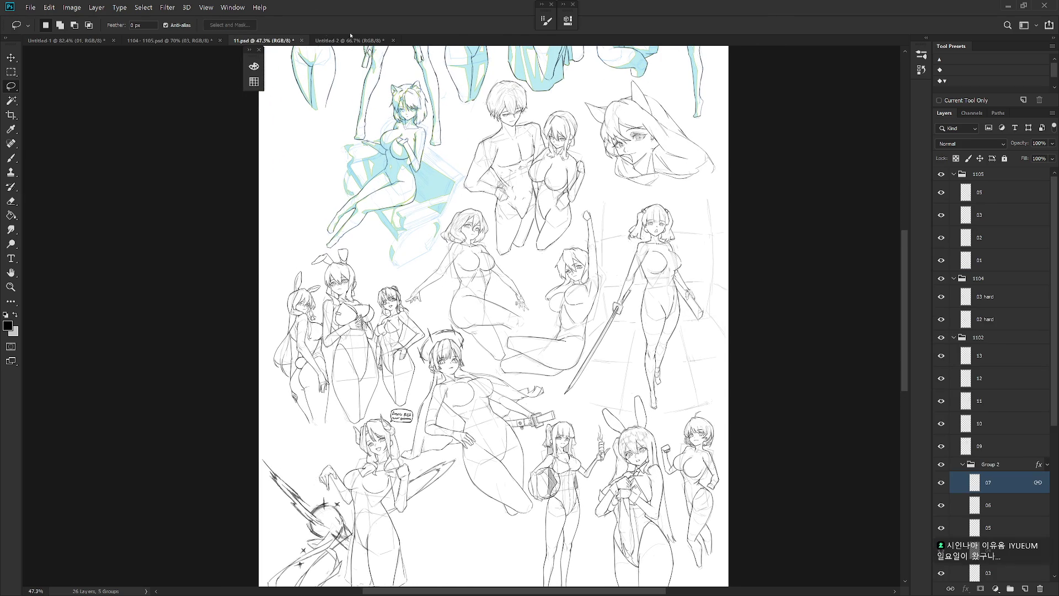
{"action": "left_click", "coordinate": [353, 41]}
Delete the loose sketch layers and make groups 1104 and 1105 visible.
{"action": "scroll", "coordinate": [533, 266], "scroll_direction": "down", "scroll_amount": 2}
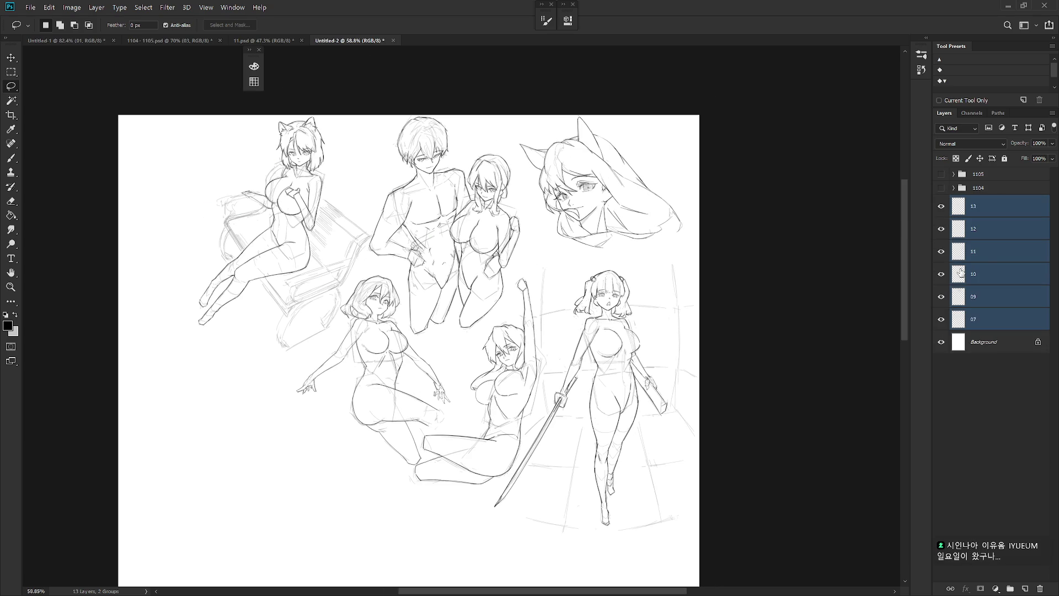
{"action": "key", "text": "Delete"}
{"action": "left_click", "coordinate": [941, 188]}
{"action": "left_click", "coordinate": [941, 173]}
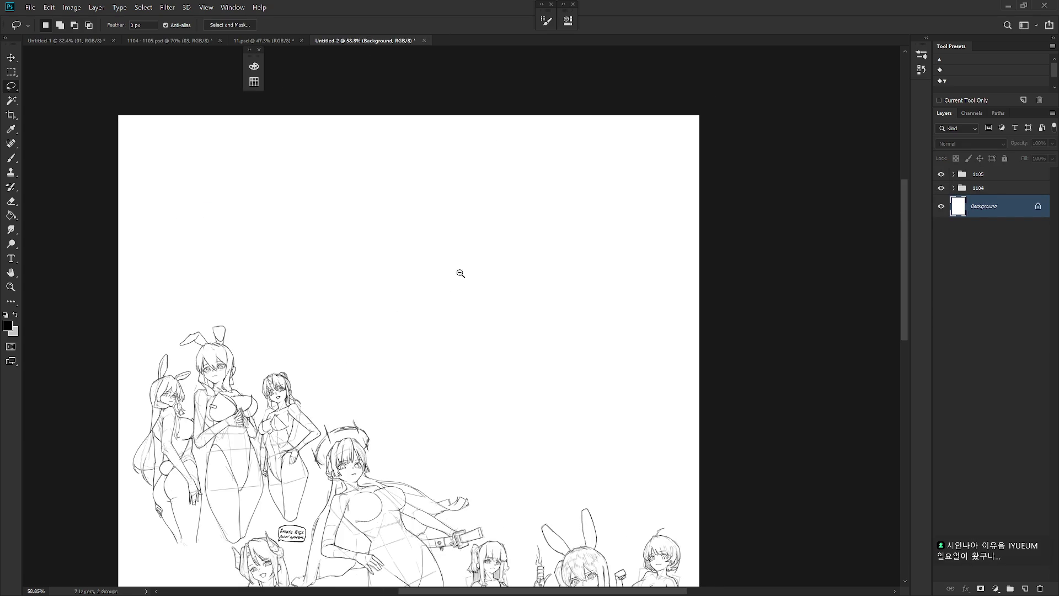
{"action": "scroll", "coordinate": [464, 265], "scroll_direction": "down", "scroll_amount": 1}
{"action": "left_click_drag", "start_coordinate": [463, 265], "coordinate": [511, 188]}
{"action": "scroll", "coordinate": [530, 324], "scroll_direction": "down", "scroll_amount": 3}
{"action": "left_click_drag", "start_coordinate": [567, 213], "coordinate": [565, 292]}
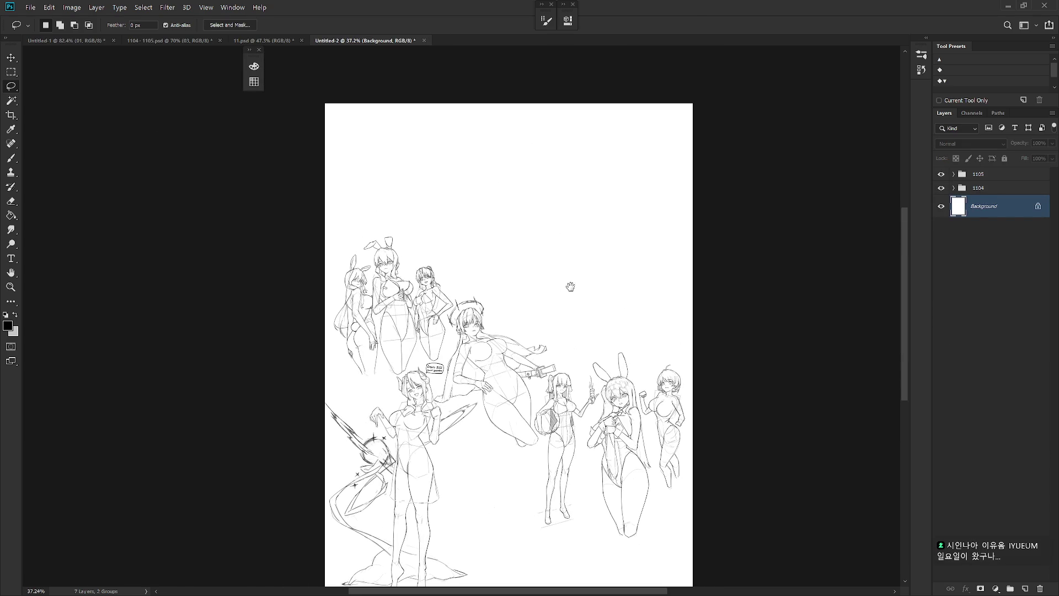
Move the bunny-eared girl on layer 05 in group 1105 to the upper middle.
{"action": "left_click", "coordinate": [959, 175]}
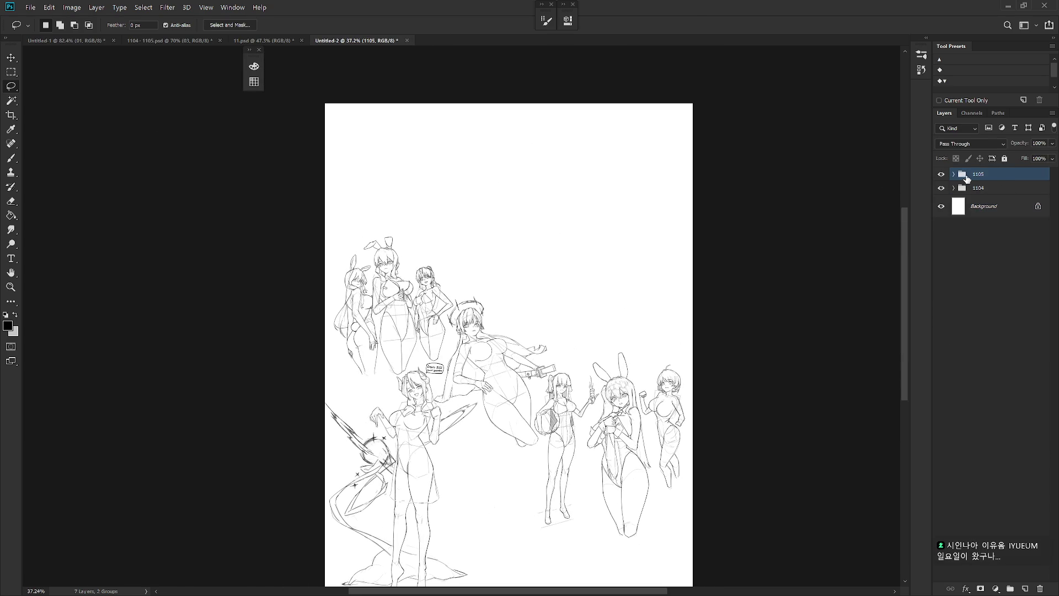
{"action": "left_click", "coordinate": [953, 174]}
{"action": "left_click", "coordinate": [1010, 197]}
{"action": "key", "text": "v"}
{"action": "mouse_move", "coordinate": [637, 442]}
{"action": "left_mouse_down"}
{"action": "mouse_move", "coordinate": [692, 382]}
{"action": "mouse_move", "coordinate": [681, 319]}
{"action": "mouse_move", "coordinate": [556, 258]}
{"action": "mouse_move", "coordinate": [587, 272]}
{"action": "mouse_move", "coordinate": [579, 278]}
{"action": "left_mouse_up"}
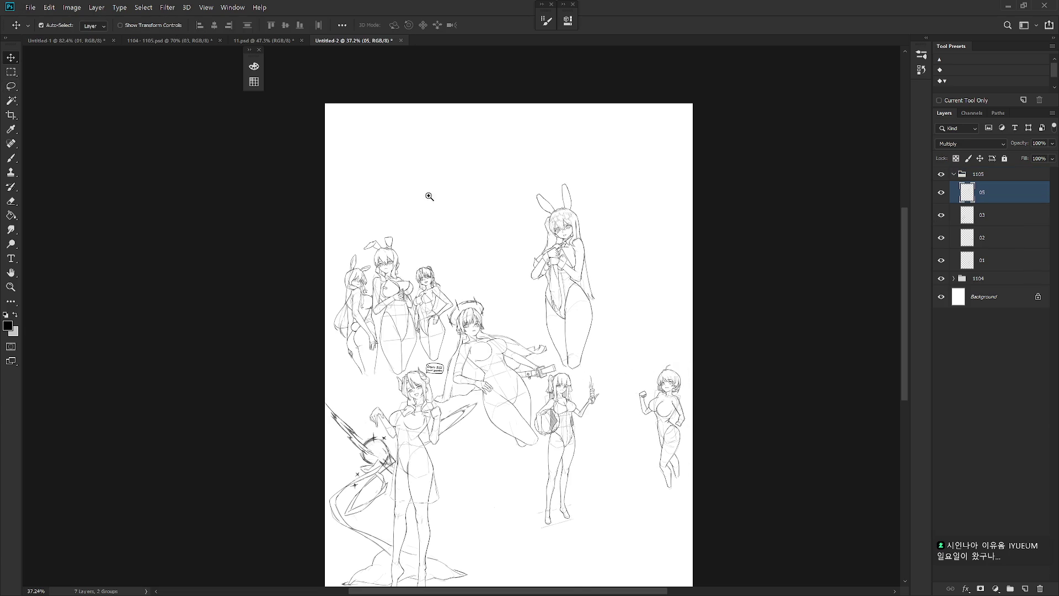
Open the Image Size settings, showing 3580×4798 px.
{"action": "left_click_drag", "start_coordinate": [426, 197], "coordinate": [519, 225]}
{"action": "left_click", "coordinate": [72, 8]}
{"action": "left_click", "coordinate": [88, 89]}
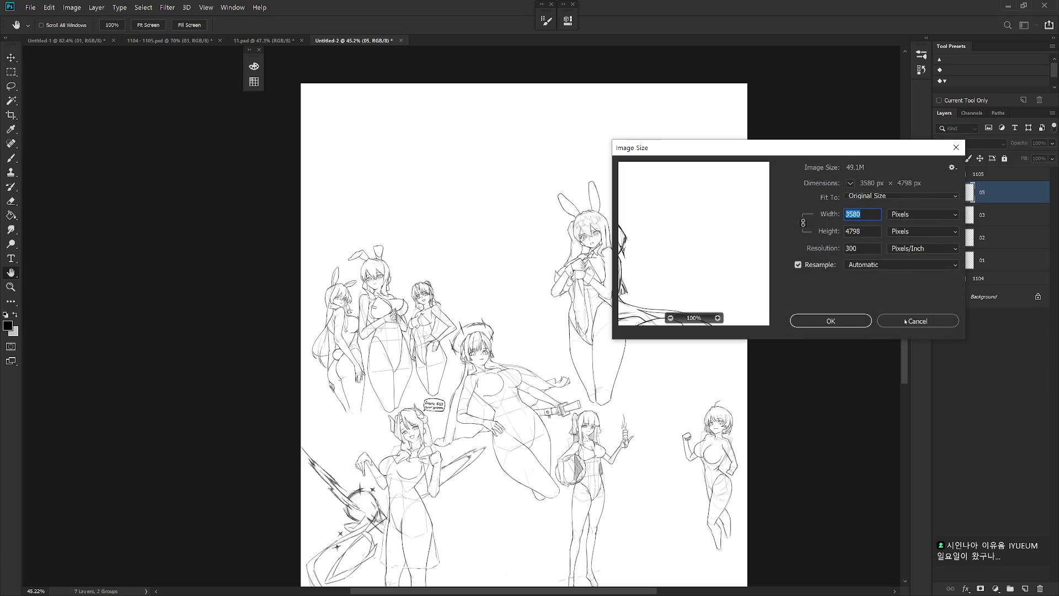
Cancel Image Size and create a new 2400×3000-pixel document, Untitled-3.
{"action": "left_click", "coordinate": [901, 319]}
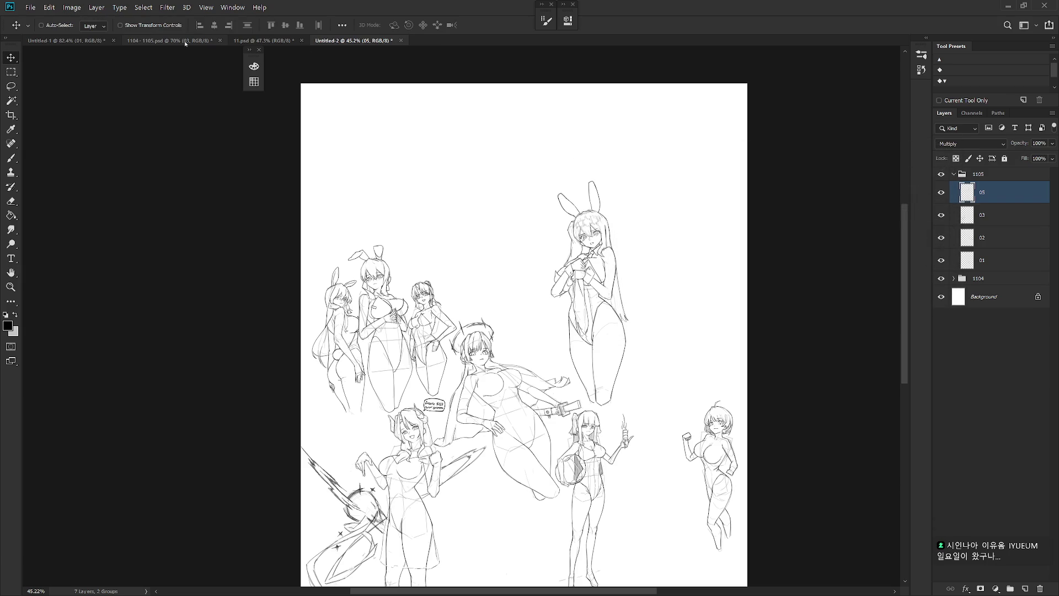
{"action": "left_click", "coordinate": [30, 8]}
{"action": "left_click", "coordinate": [41, 19]}
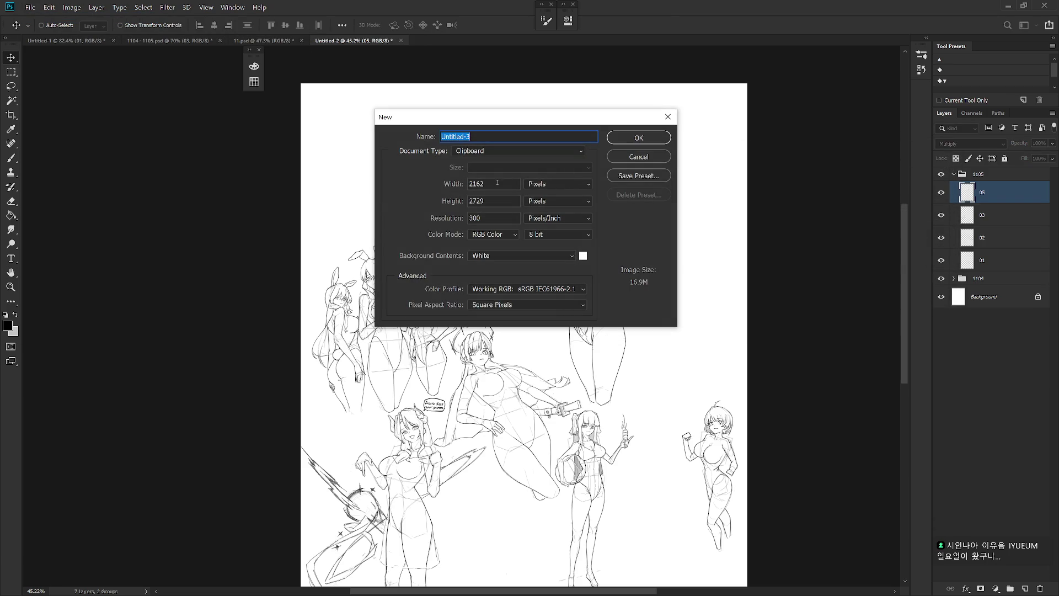
{"action": "left_click", "coordinate": [639, 157]}
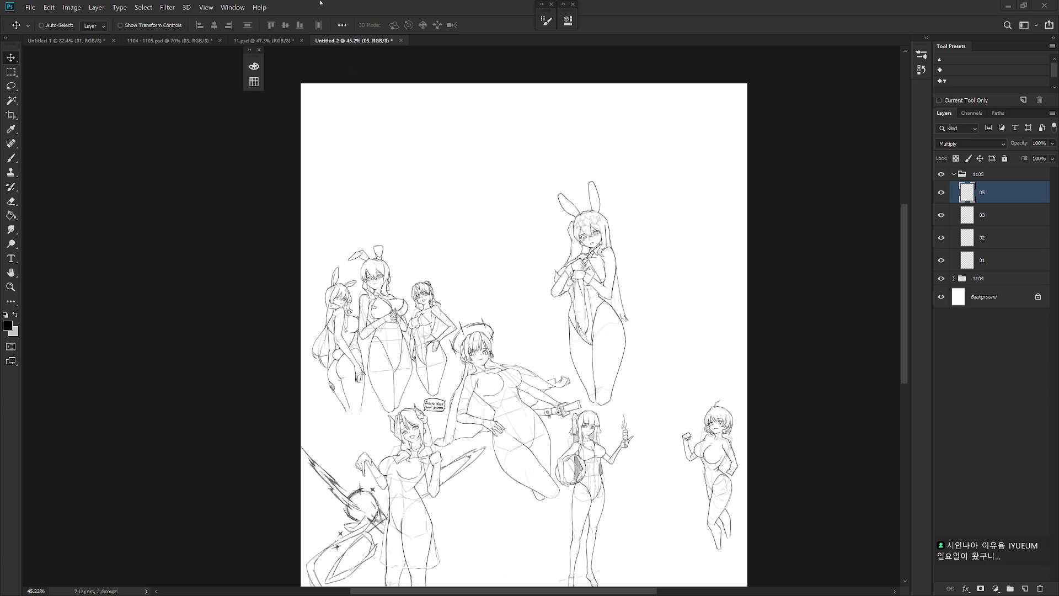
{"action": "left_click", "coordinate": [30, 8]}
{"action": "left_click", "coordinate": [34, 19]}
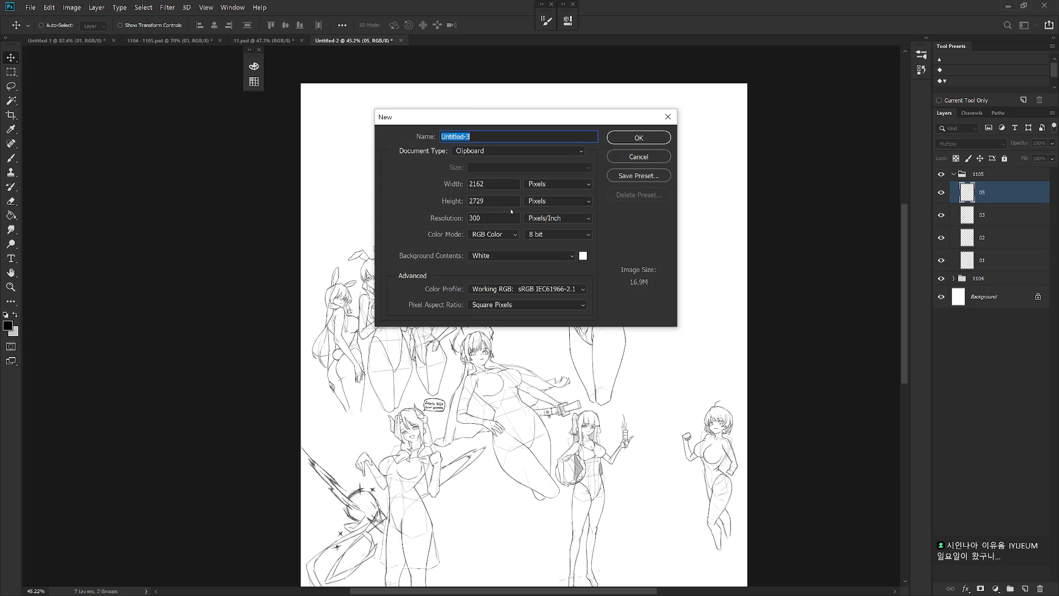
{"action": "double_click", "coordinate": [477, 183]}
{"action": "type", "text": "2400"}
{"action": "key", "text": "Return"}
Copy groups 1105 and 1104 from Untitled-2 into Untitled-3.
{"action": "left_click", "coordinate": [331, 47]}
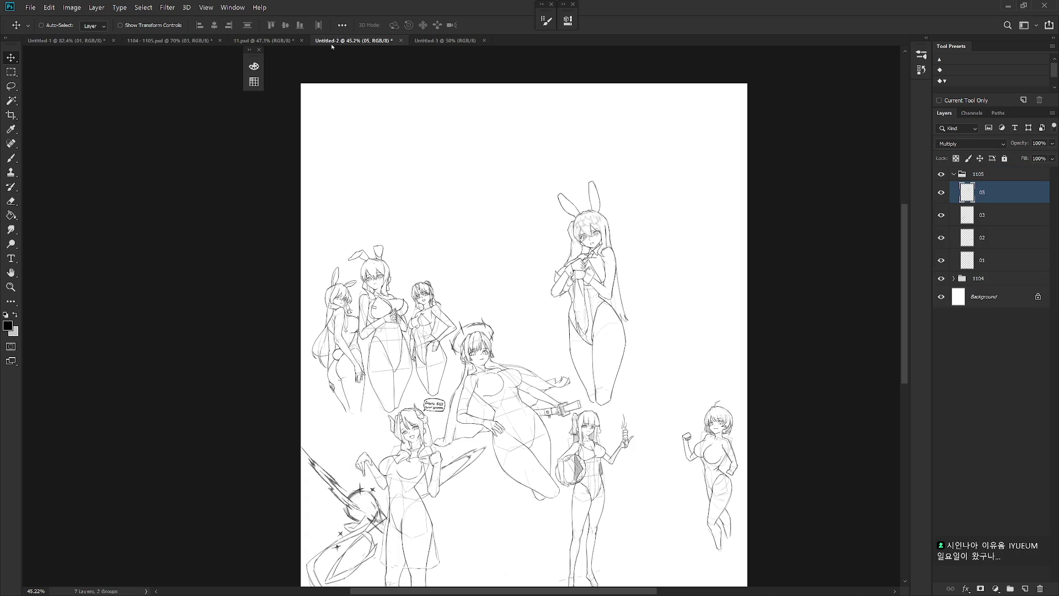
{"action": "left_click", "coordinate": [987, 175]}
{"action": "left_click", "coordinate": [954, 173]}
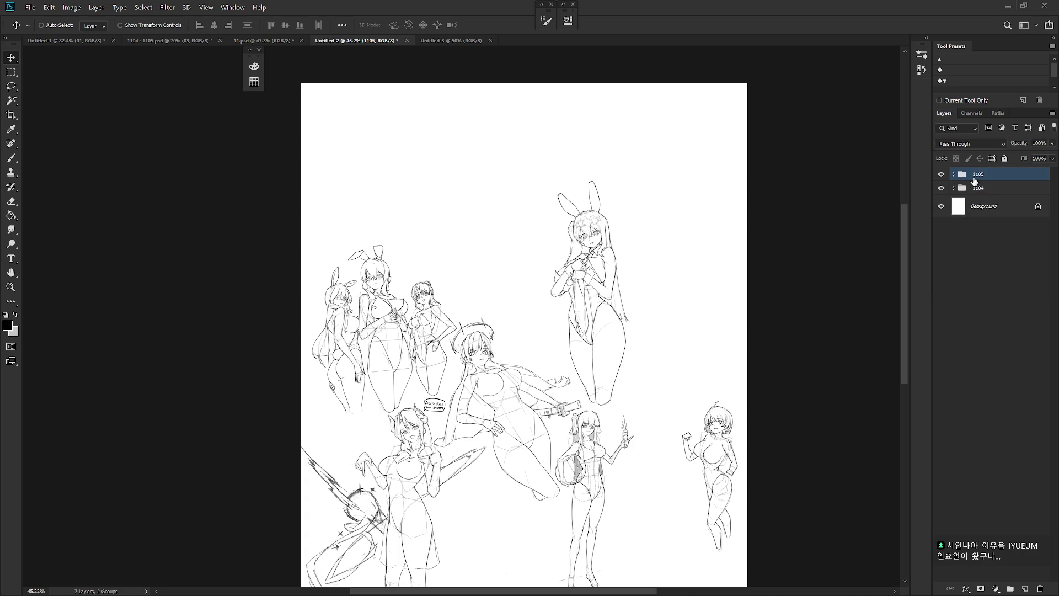
{"action": "left_click", "coordinate": [979, 188], "text": "shift"}
{"action": "mouse_move", "coordinate": [979, 188]}
{"action": "left_mouse_down"}
{"action": "mouse_move", "coordinate": [433, 61]}
{"action": "mouse_move", "coordinate": [449, 39]}
{"action": "mouse_move", "coordinate": [458, 69]}
{"action": "mouse_move", "coordinate": [401, 46]}
{"action": "left_mouse_up"}
Close Untitled-2 without saving and move group 1105's sketches down the page.
{"action": "left_click", "coordinate": [396, 41]}
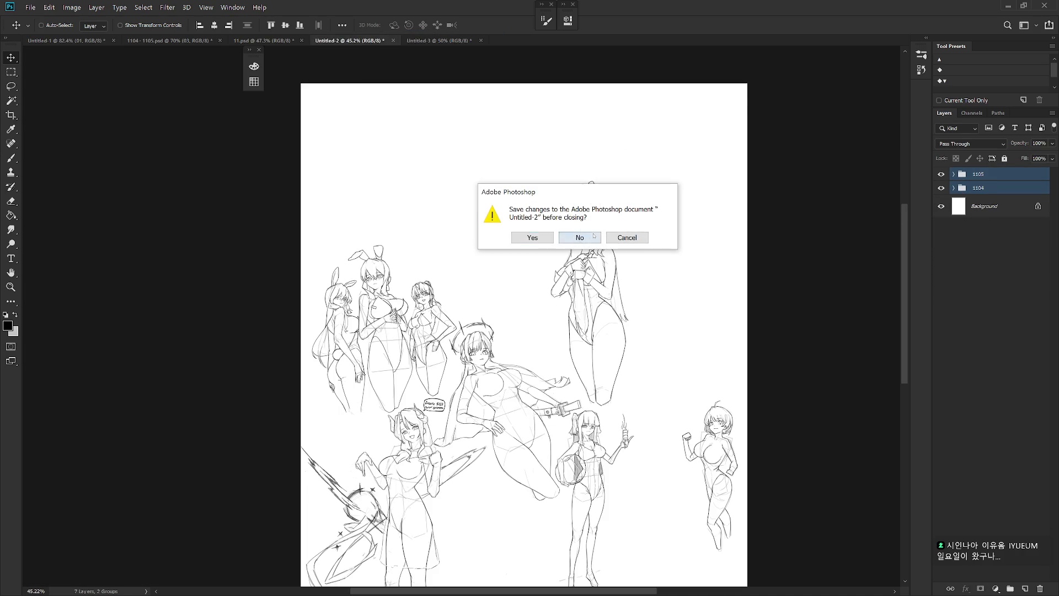
{"action": "left_click", "coordinate": [594, 231]}
{"action": "left_click", "coordinate": [1003, 176]}
{"action": "mouse_move", "coordinate": [567, 228]}
{"action": "left_mouse_down"}
{"action": "mouse_move", "coordinate": [527, 293]}
{"action": "mouse_move", "coordinate": [569, 298]}
{"action": "mouse_move", "coordinate": [570, 326]}
{"action": "mouse_move", "coordinate": [580, 320]}
{"action": "left_mouse_up"}
Move layer 03's bottom-left sketch up, then show and raise group 1104's 03 hard sketches.
{"action": "left_click", "coordinate": [954, 174]}
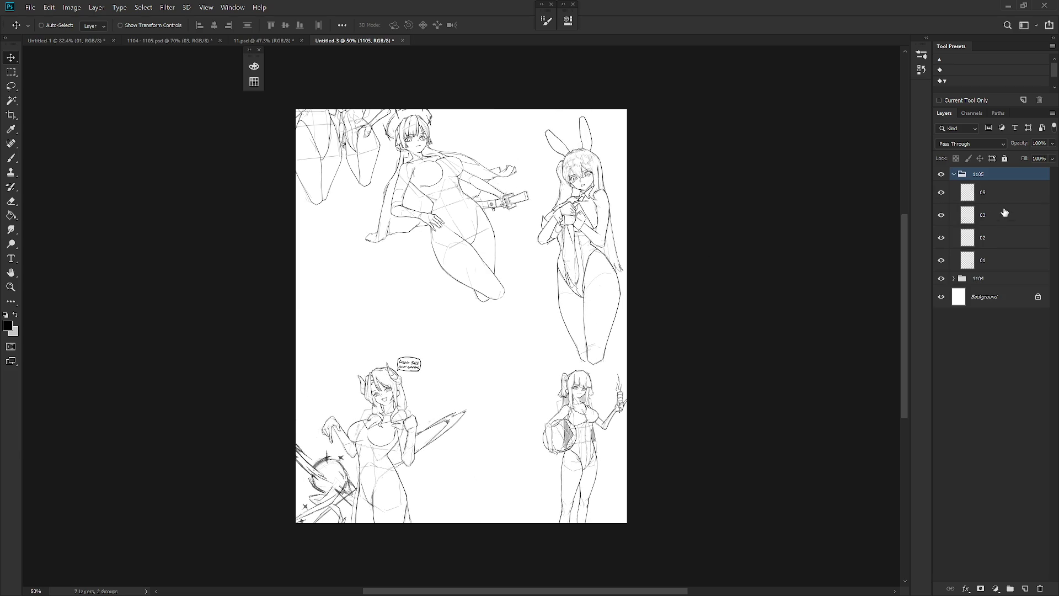
{"action": "left_click", "coordinate": [997, 216]}
{"action": "mouse_move", "coordinate": [627, 384]}
{"action": "left_mouse_down"}
{"action": "mouse_move", "coordinate": [634, 290]}
{"action": "mouse_move", "coordinate": [402, 357]}
{"action": "mouse_move", "coordinate": [396, 347]}
{"action": "mouse_move", "coordinate": [403, 353]}
{"action": "left_mouse_up"}
{"action": "left_click", "coordinate": [1014, 244]}
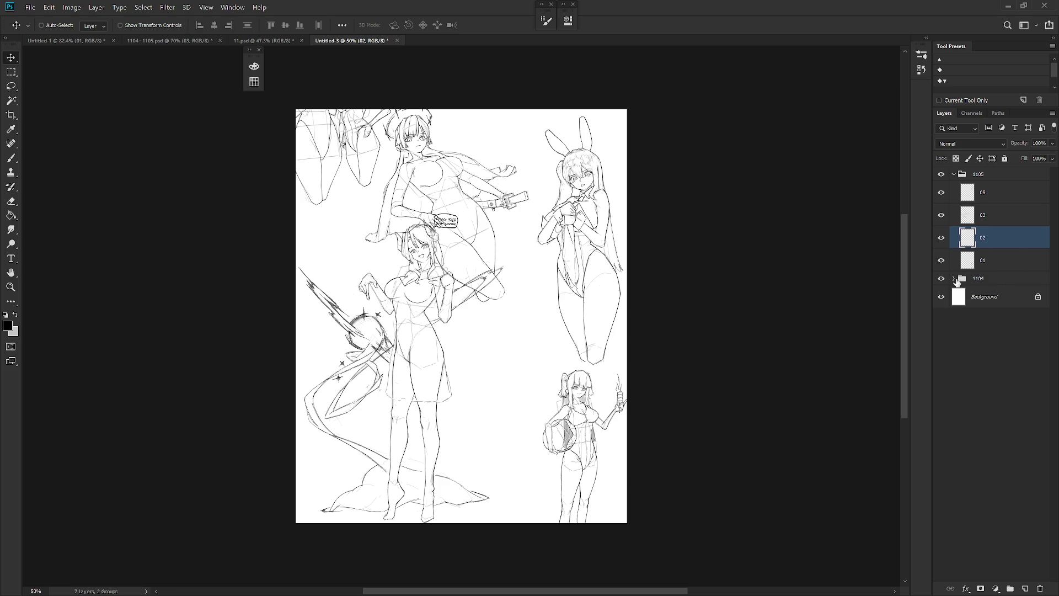
{"action": "left_click", "coordinate": [953, 278]}
{"action": "left_click", "coordinate": [993, 296]}
{"action": "left_click", "coordinate": [941, 297]}
{"action": "mouse_move", "coordinate": [414, 246]}
{"action": "left_mouse_down"}
{"action": "mouse_move", "coordinate": [433, 207]}
{"action": "mouse_move", "coordinate": [419, 217]}
{"action": "mouse_move", "coordinate": [535, 223]}
{"action": "mouse_move", "coordinate": [557, 208]}
{"action": "mouse_move", "coordinate": [419, 198]}
{"action": "mouse_move", "coordinate": [411, 211]}
{"action": "left_mouse_up"}
Move the layer 05 bunny figure to the right edge and layer 03's central figure right.
{"action": "left_click", "coordinate": [996, 203]}
{"action": "mouse_move", "coordinate": [622, 401]}
{"action": "left_mouse_down"}
{"action": "mouse_move", "coordinate": [532, 349]}
{"action": "mouse_move", "coordinate": [657, 373]}
{"action": "left_mouse_up"}
{"action": "left_click", "coordinate": [1002, 221]}
{"action": "mouse_move", "coordinate": [422, 317]}
{"action": "left_mouse_down"}
{"action": "mouse_move", "coordinate": [497, 326]}
{"action": "mouse_move", "coordinate": [554, 315]}
{"action": "left_mouse_up"}
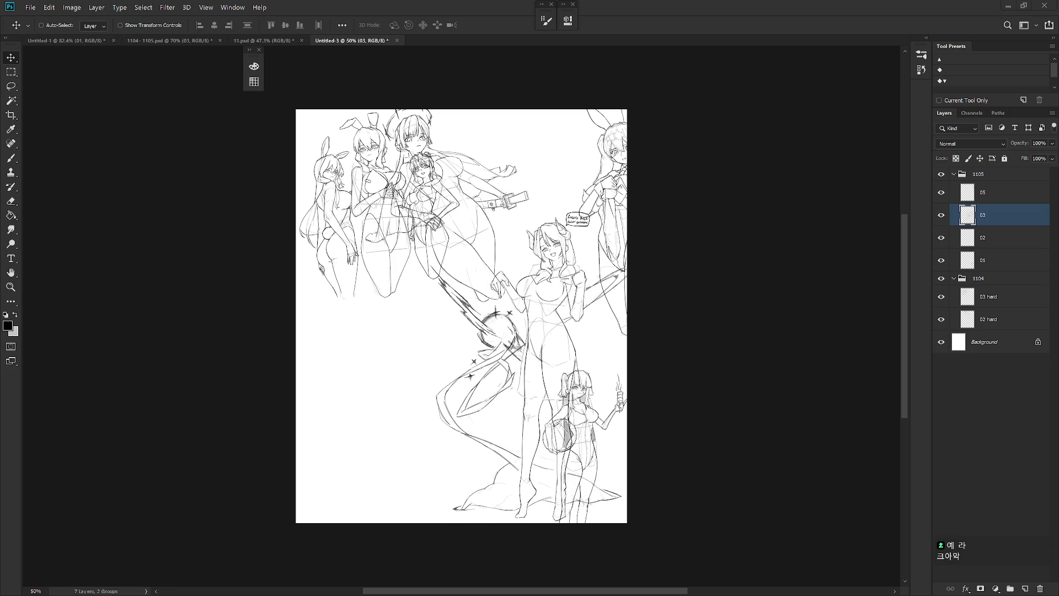
Drag layer 02's short-haired raised-fist girl to the top of the sheet, then view the whole page.
{"action": "scroll", "coordinate": [543, 272], "scroll_direction": "up", "scroll_amount": 2}
{"action": "key", "text": "alt+bracketleft"}
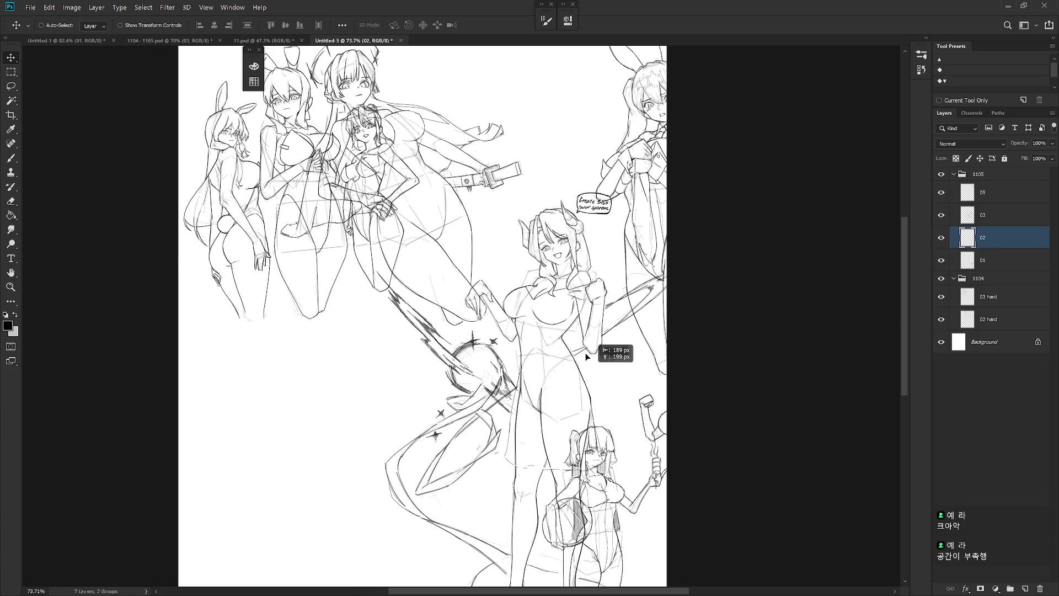
{"action": "scroll", "coordinate": [620, 378], "scroll_direction": "down", "scroll_amount": 2}
{"action": "key", "text": "ctrl+t"}
{"action": "key", "text": "Return"}
{"action": "mouse_move", "coordinate": [678, 433]}
{"action": "left_mouse_down"}
{"action": "mouse_move", "coordinate": [504, 448]}
{"action": "mouse_move", "coordinate": [586, 254]}
{"action": "left_mouse_up"}
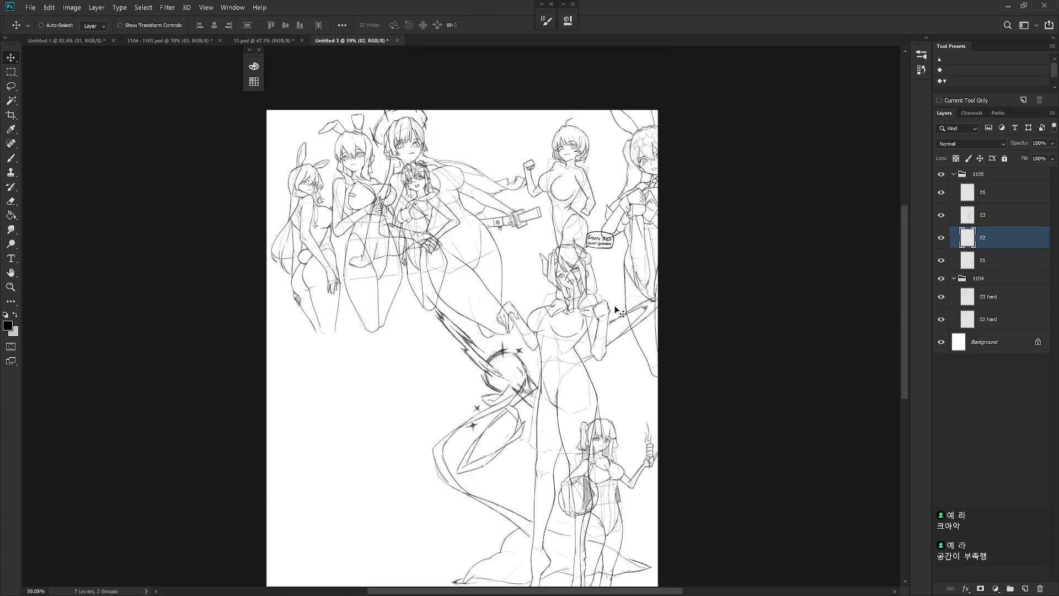
{"action": "scroll", "coordinate": [607, 350], "scroll_direction": "down", "scroll_amount": 1}
{"action": "left_click_drag", "start_coordinate": [499, 385], "coordinate": [541, 468]}
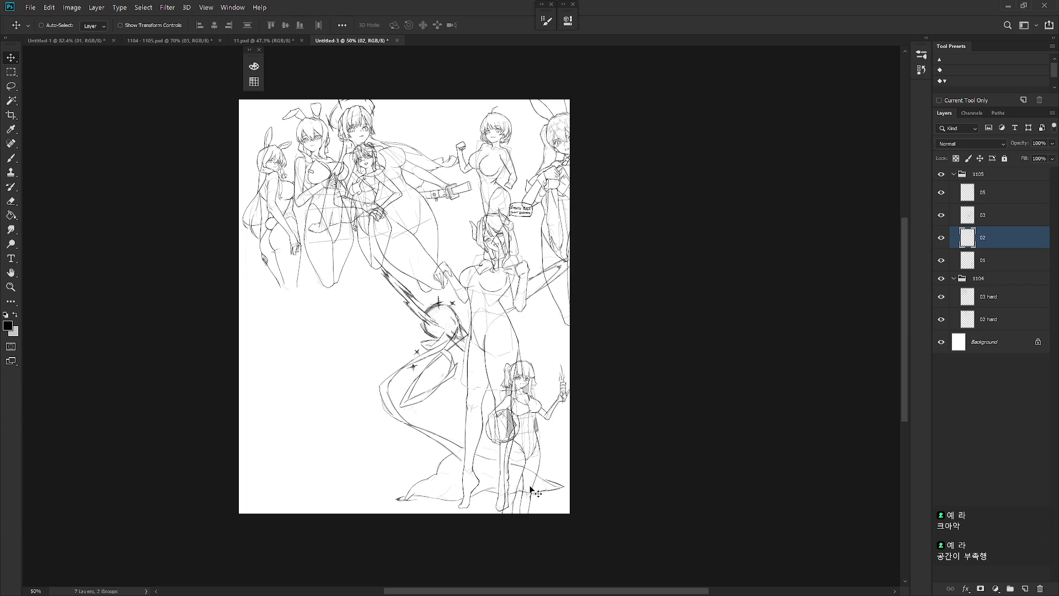
Create a new 1080×1350-pixel portrait document, Untitled-4.
{"action": "left_click", "coordinate": [30, 7]}
{"action": "left_click", "coordinate": [34, 17]}
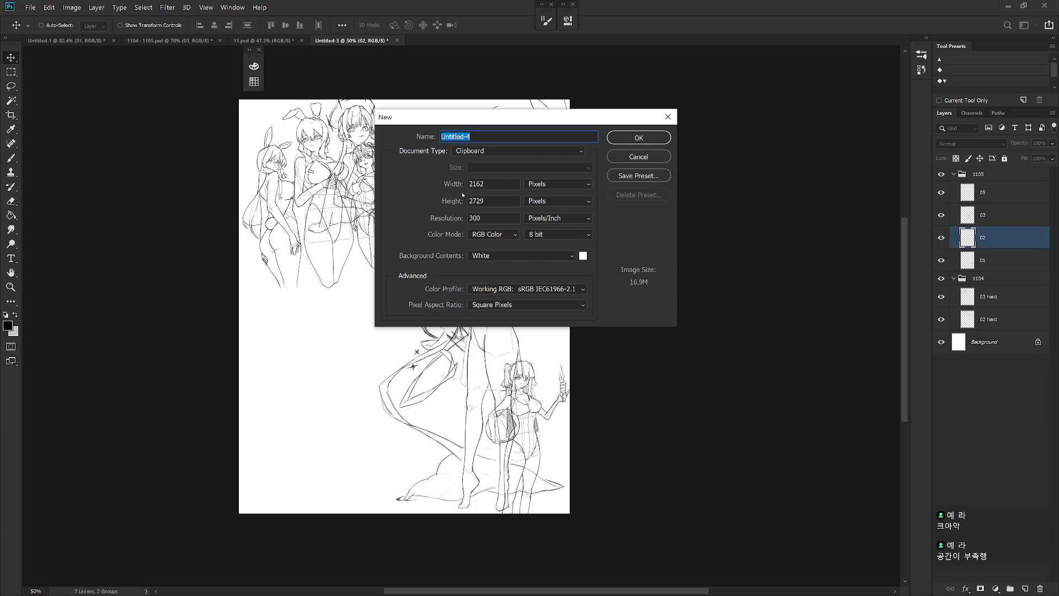
{"action": "left_click", "coordinate": [490, 183]}
{"action": "type", "text": "1"}
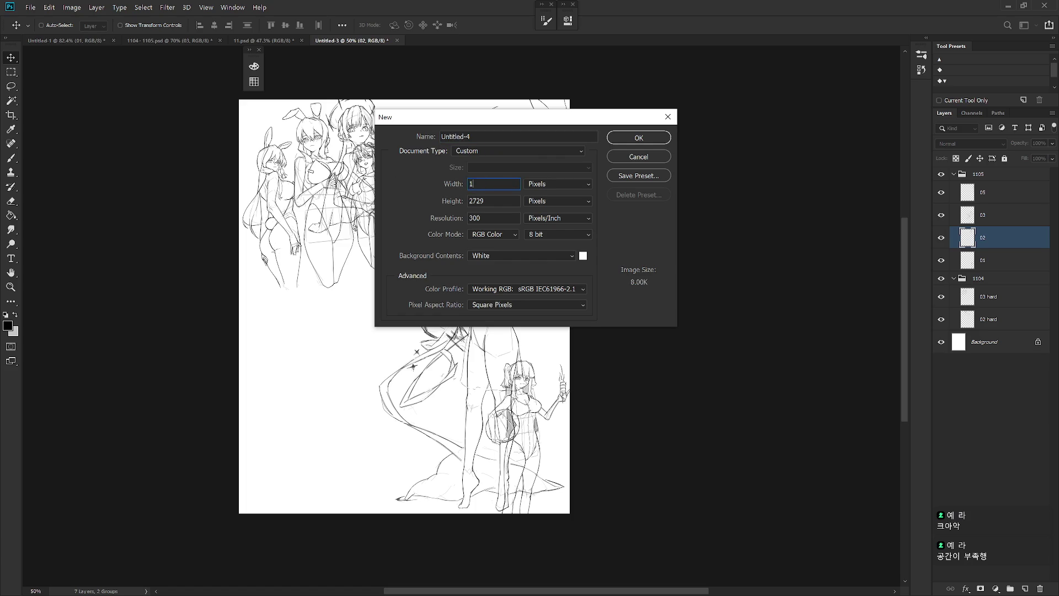
{"action": "key", "text": "Tab"}
{"action": "type", "text": "1"}
{"action": "key", "text": "Return"}
Resize Untitled-4 via Image Size after cancelling Canvas Size, then undo and redo the resize.
{"action": "left_click", "coordinate": [72, 8]}
{"action": "left_click", "coordinate": [92, 100]}
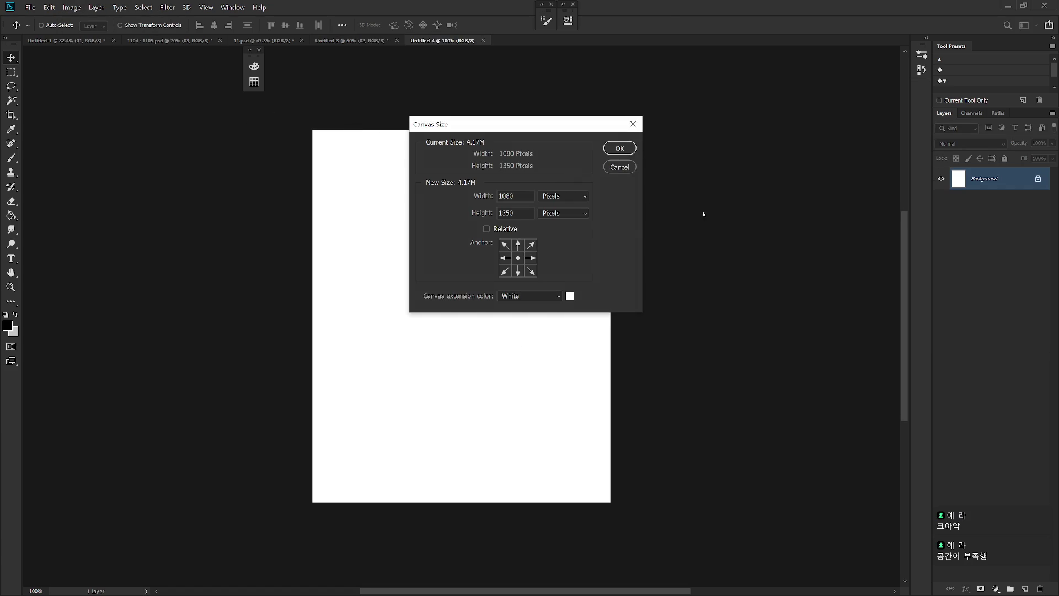
{"action": "left_click", "coordinate": [613, 167]}
{"action": "left_click", "coordinate": [72, 7]}
{"action": "left_click", "coordinate": [91, 89]}
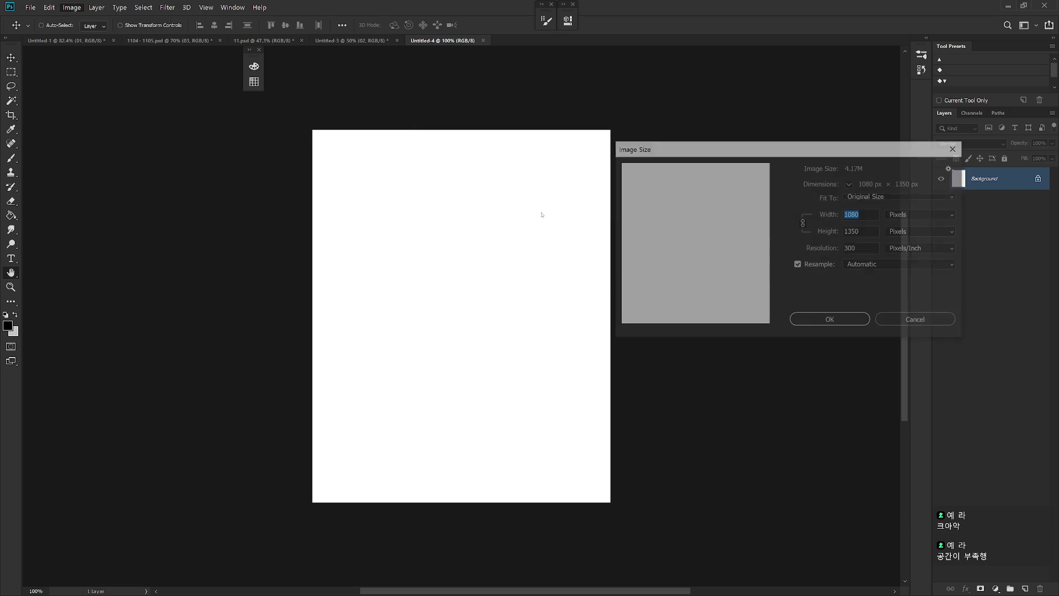
{"action": "key", "text": "BackSpace"}
{"action": "key", "text": "BackSpace"}
{"action": "key", "text": "BackSpace"}
{"action": "key", "text": "Return"}
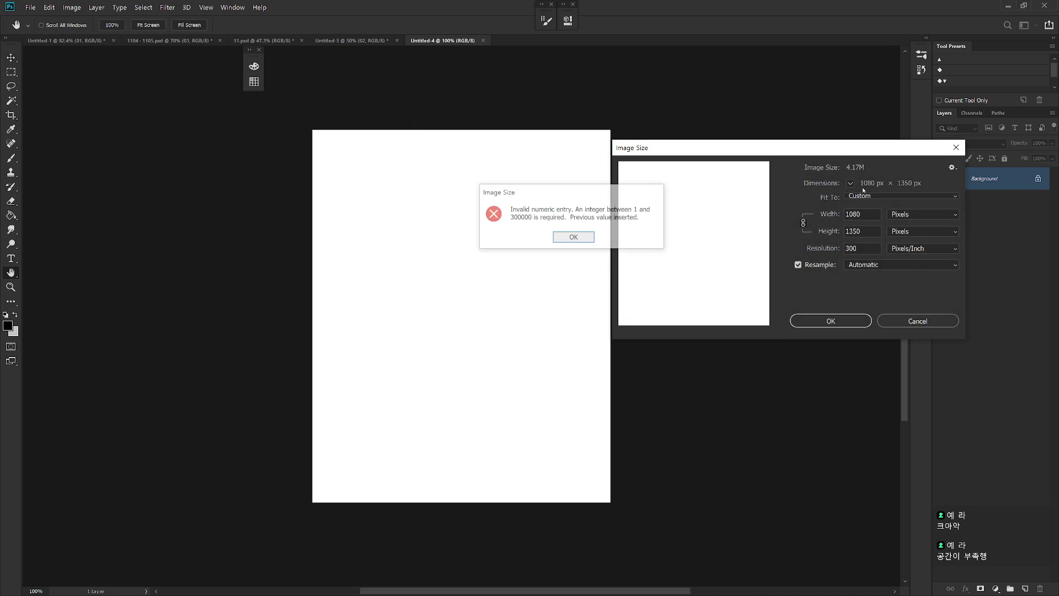
{"action": "key", "text": "Return"}
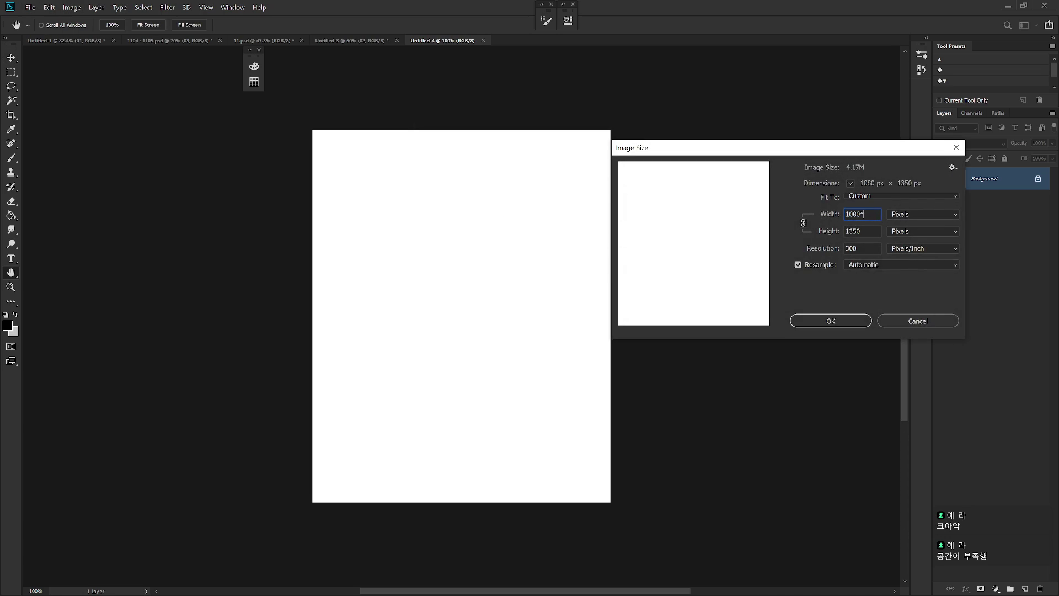
{"action": "key", "text": "Return"}
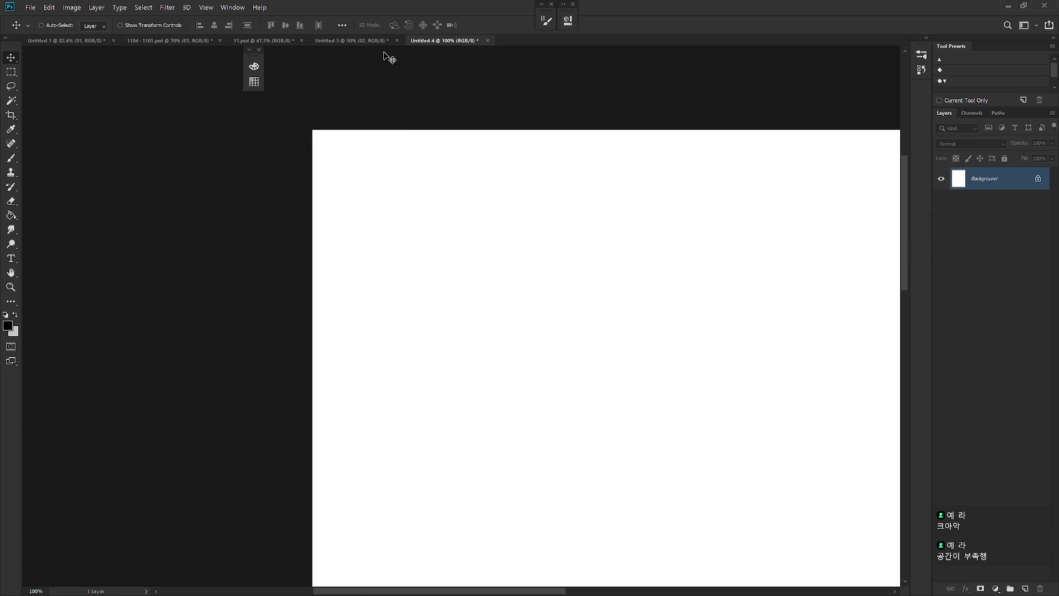
{"action": "key", "text": "ctrl+z"}
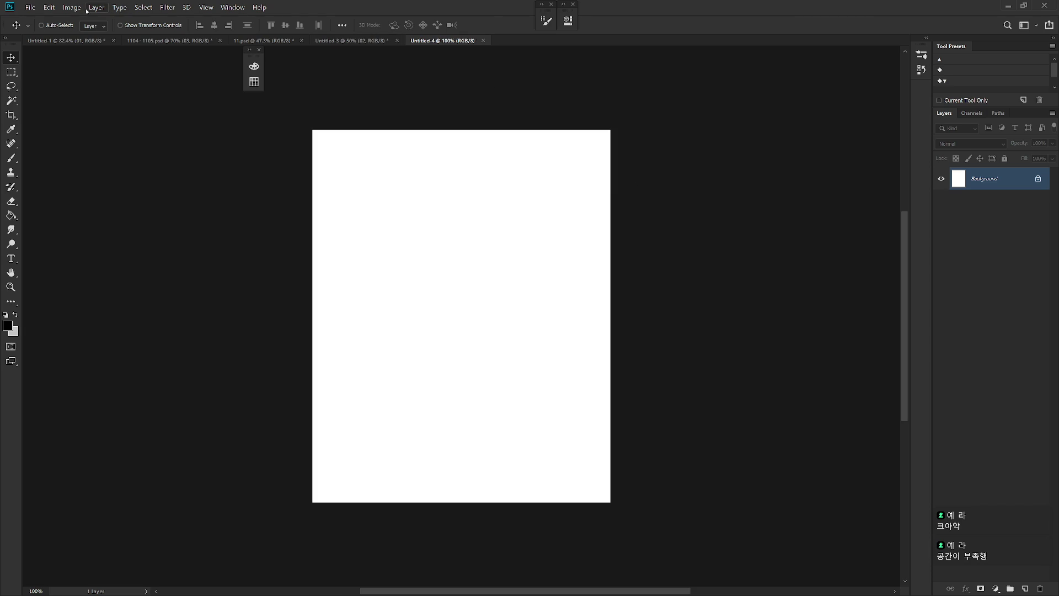
{"action": "left_click", "coordinate": [87, 9]}
{"action": "key", "text": "ctrl+shift+z"}
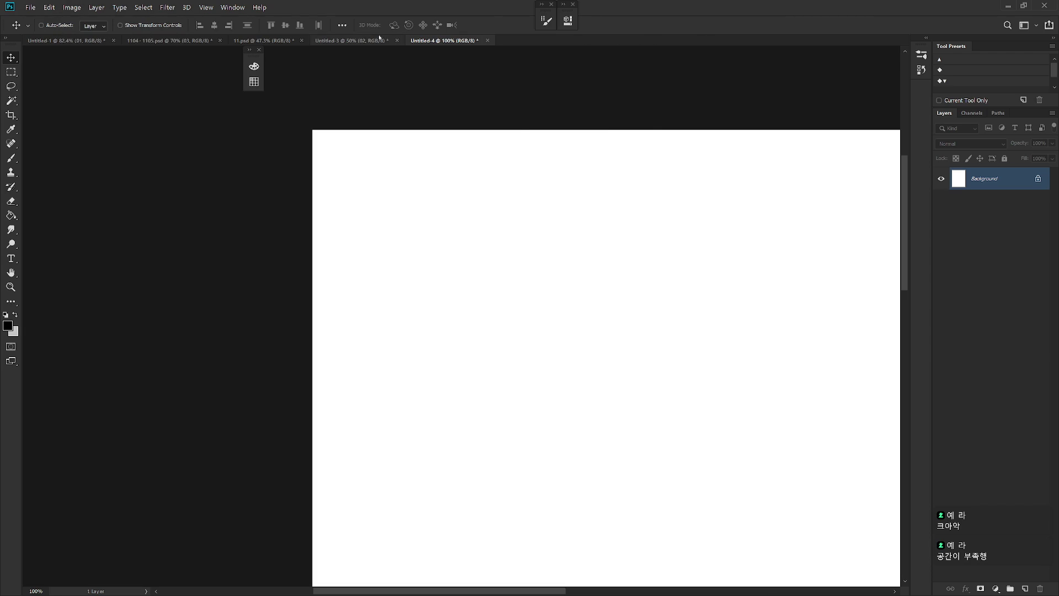
Return to Untitled-3 and select the collapsed group 1105.
{"action": "left_click", "coordinate": [360, 41]}
{"action": "left_click", "coordinate": [953, 175]}
{"action": "left_click", "coordinate": [977, 178]}
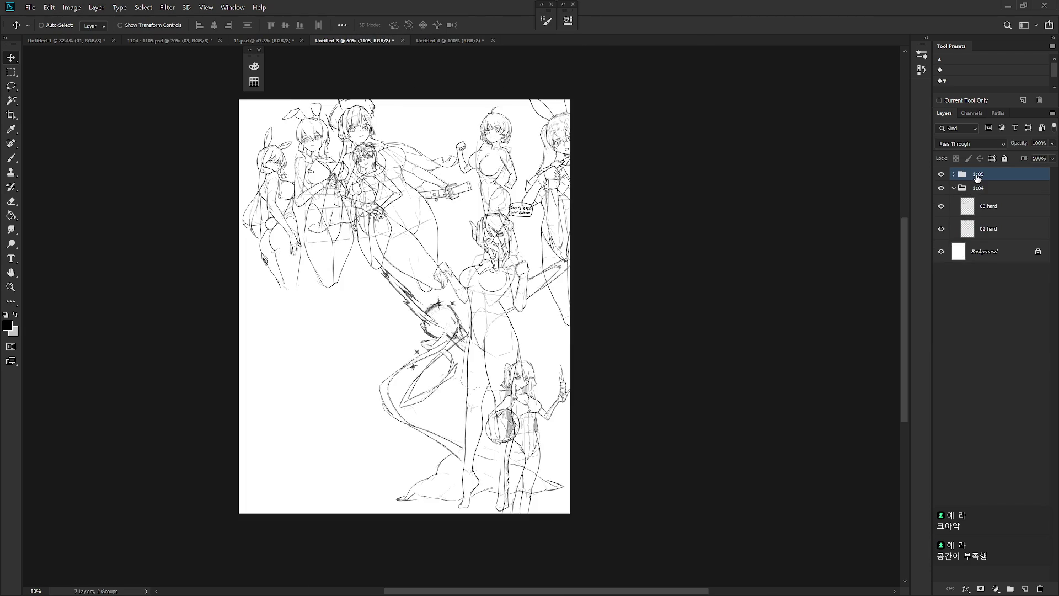
Copy groups 1105 and 1104 into Untitled-4 and close Untitled-3 without saving.
{"action": "left_click", "coordinate": [978, 188], "text": "shift"}
{"action": "mouse_move", "coordinate": [978, 188]}
{"action": "left_mouse_down"}
{"action": "mouse_move", "coordinate": [426, 43]}
{"action": "mouse_move", "coordinate": [447, 44]}
{"action": "mouse_move", "coordinate": [513, 282]}
{"action": "left_mouse_up"}
{"action": "scroll", "coordinate": [513, 283], "scroll_direction": "down", "scroll_amount": 5}
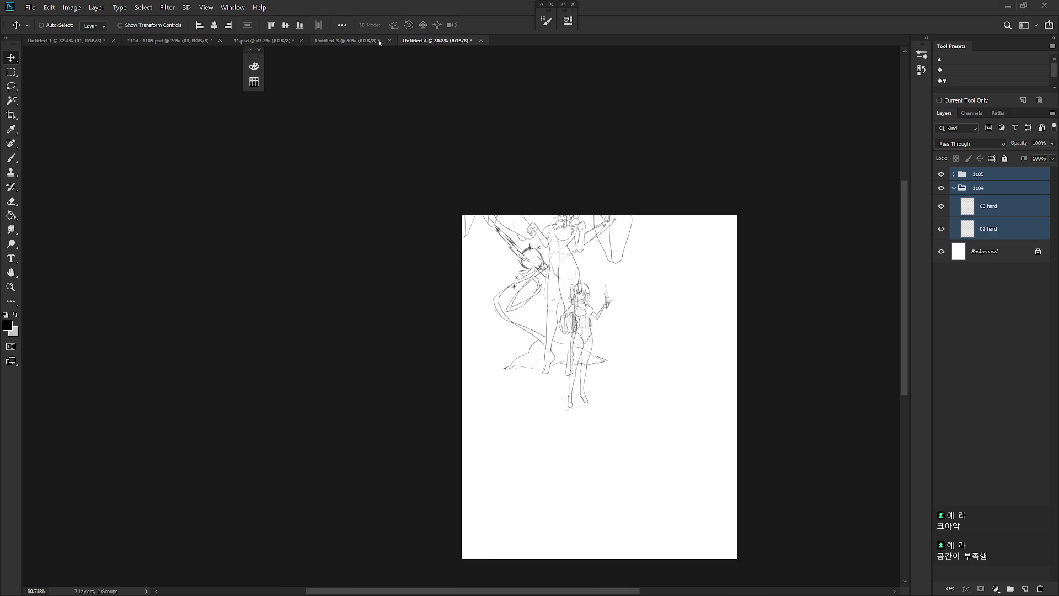
{"action": "left_click", "coordinate": [387, 43]}
{"action": "left_click", "coordinate": [577, 236]}
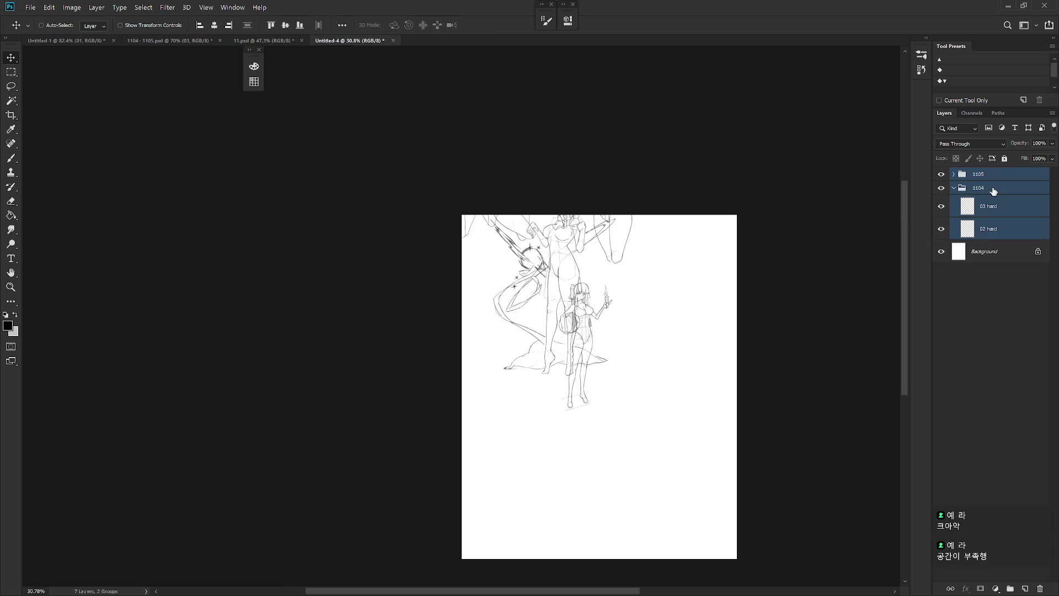
Move groups 1104 and 1105 down the page and reposition the 03 hard and 02 hard sketches.
{"action": "mouse_move", "coordinate": [711, 285]}
{"action": "left_mouse_down"}
{"action": "mouse_move", "coordinate": [702, 428]}
{"action": "mouse_move", "coordinate": [725, 392]}
{"action": "left_mouse_up"}
{"action": "left_click", "coordinate": [978, 174]}
{"action": "mouse_move", "coordinate": [640, 179]}
{"action": "left_mouse_down"}
{"action": "mouse_move", "coordinate": [665, 395]}
{"action": "mouse_move", "coordinate": [718, 385]}
{"action": "mouse_move", "coordinate": [676, 397]}
{"action": "mouse_move", "coordinate": [688, 395]}
{"action": "left_mouse_up"}
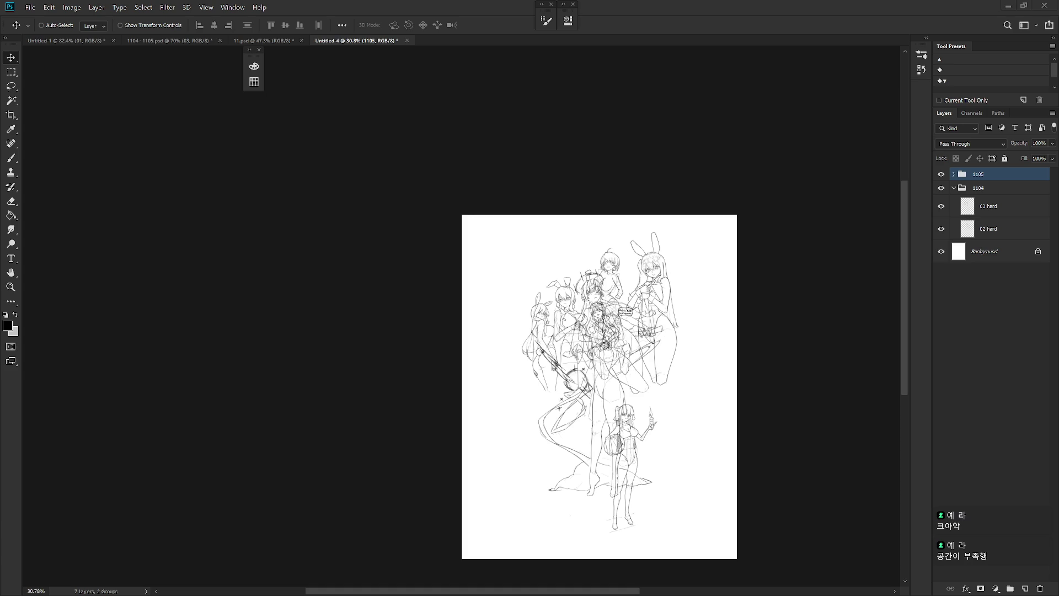
{"action": "left_click", "coordinate": [977, 188]}
{"action": "scroll", "coordinate": [818, 310], "scroll_direction": "up", "scroll_amount": 2}
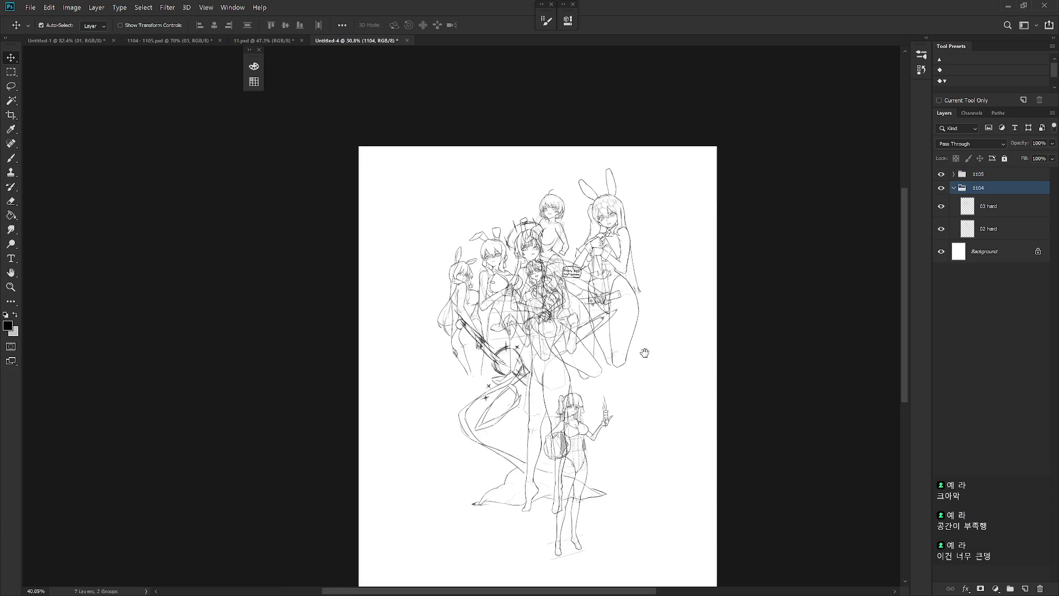
{"action": "left_click", "coordinate": [979, 202]}
{"action": "mouse_move", "coordinate": [591, 444]}
{"action": "left_mouse_down"}
{"action": "mouse_move", "coordinate": [655, 402]}
{"action": "mouse_move", "coordinate": [561, 382]}
{"action": "mouse_move", "coordinate": [550, 391]}
{"action": "left_mouse_up"}
{"action": "left_click", "coordinate": [988, 229]}
{"action": "mouse_move", "coordinate": [586, 327]}
{"action": "left_mouse_down"}
{"action": "mouse_move", "coordinate": [600, 328]}
{"action": "mouse_move", "coordinate": [605, 346]}
{"action": "mouse_move", "coordinate": [606, 444]}
{"action": "mouse_move", "coordinate": [650, 383]}
{"action": "left_mouse_up"}
Raise group 1105's 03 hard figures slightly and move the layer 05 bunny girl to the lower left.
{"action": "left_click", "coordinate": [978, 174]}
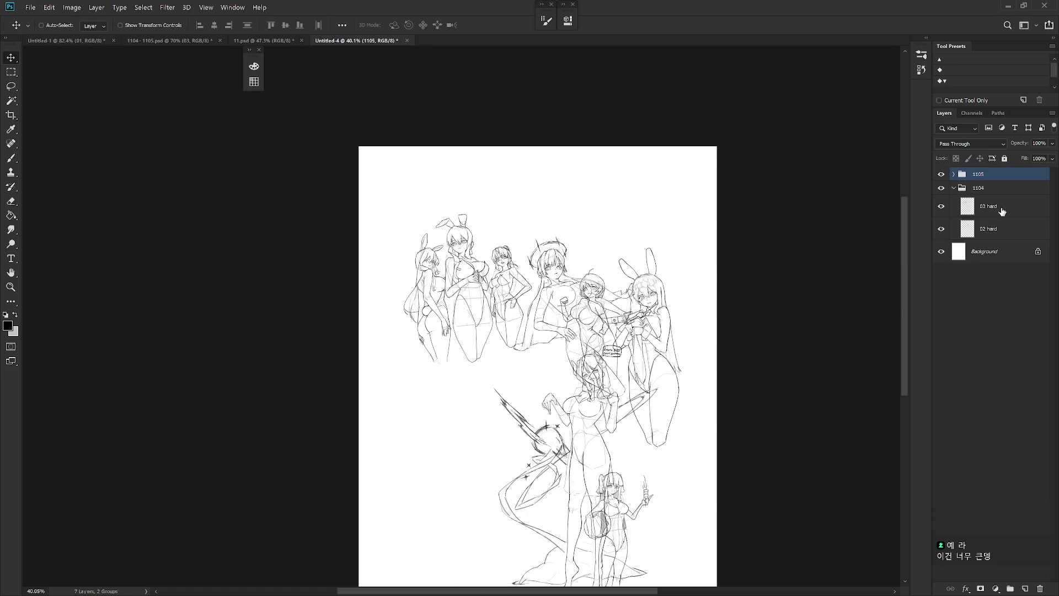
{"action": "left_click", "coordinate": [1000, 208]}
{"action": "left_click_drag", "start_coordinate": [594, 339], "coordinate": [595, 328]}
{"action": "left_click", "coordinate": [953, 174]}
{"action": "left_click", "coordinate": [995, 193]}
{"action": "mouse_move", "coordinate": [637, 383]}
{"action": "left_mouse_down"}
{"action": "mouse_move", "coordinate": [524, 414]}
{"action": "mouse_move", "coordinate": [464, 474]}
{"action": "left_mouse_up"}
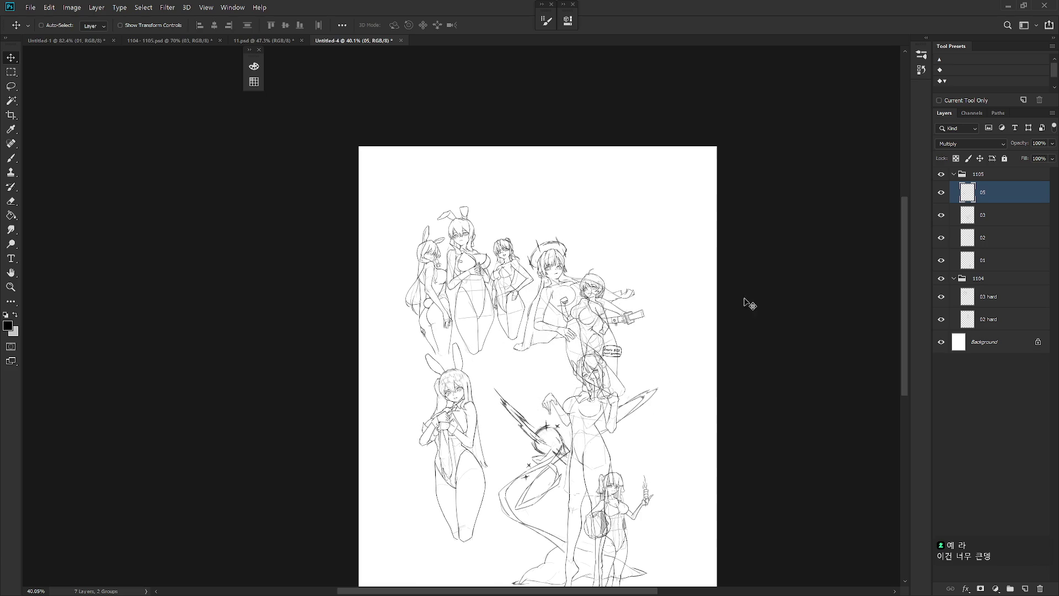
Move the layer 03 standing figure up and left on the page.
{"action": "key", "text": "alt+bracketleft"}
{"action": "mouse_move", "coordinate": [598, 449]}
{"action": "left_mouse_down"}
{"action": "mouse_move", "coordinate": [643, 413]}
{"action": "mouse_move", "coordinate": [607, 414]}
{"action": "mouse_move", "coordinate": [579, 450]}
{"action": "mouse_move", "coordinate": [640, 416]}
{"action": "mouse_move", "coordinate": [641, 468]}
{"action": "mouse_move", "coordinate": [621, 423]}
{"action": "mouse_move", "coordinate": [573, 426]}
{"action": "mouse_move", "coordinate": [595, 403]}
{"action": "mouse_move", "coordinate": [568, 446]}
{"action": "mouse_move", "coordinate": [643, 397]}
{"action": "mouse_move", "coordinate": [537, 485]}
{"action": "mouse_move", "coordinate": [534, 518]}
{"action": "mouse_move", "coordinate": [560, 495]}
{"action": "mouse_move", "coordinate": [554, 487]}
{"action": "mouse_move", "coordinate": [531, 497]}
{"action": "left_mouse_up"}
{"action": "left_click", "coordinate": [990, 301]}
{"action": "key", "text": "ctrl+z"}
{"action": "left_click", "coordinate": [990, 319]}
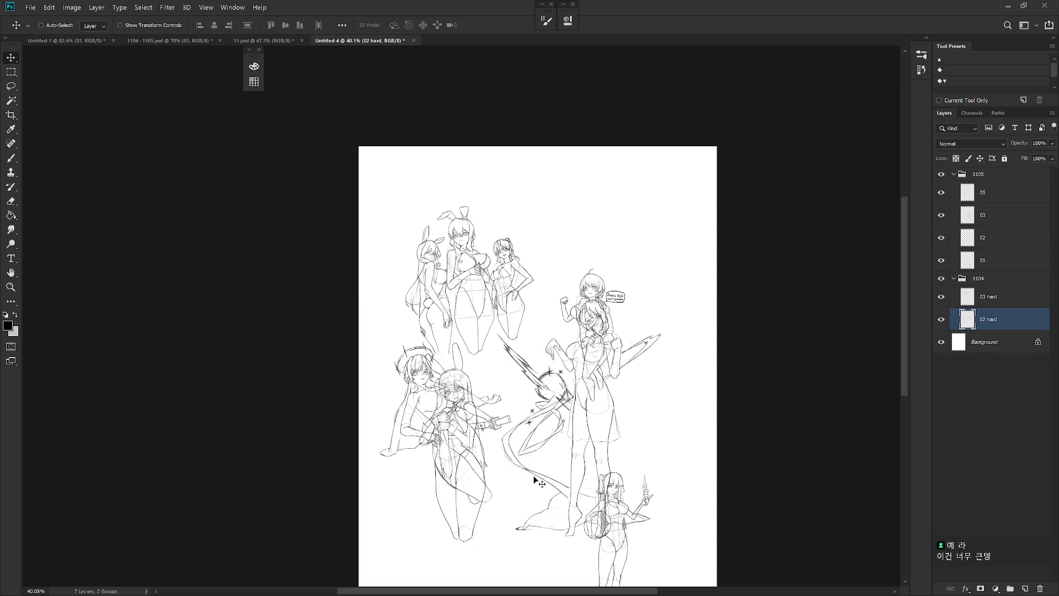
Move the layer 05 bunny girl to the right and the raised-fist girl up and left.
{"action": "left_click", "coordinate": [993, 199]}
{"action": "mouse_move", "coordinate": [538, 458]}
{"action": "left_mouse_down"}
{"action": "mouse_move", "coordinate": [658, 375]}
{"action": "mouse_move", "coordinate": [717, 440]}
{"action": "mouse_move", "coordinate": [703, 419]}
{"action": "left_mouse_up"}
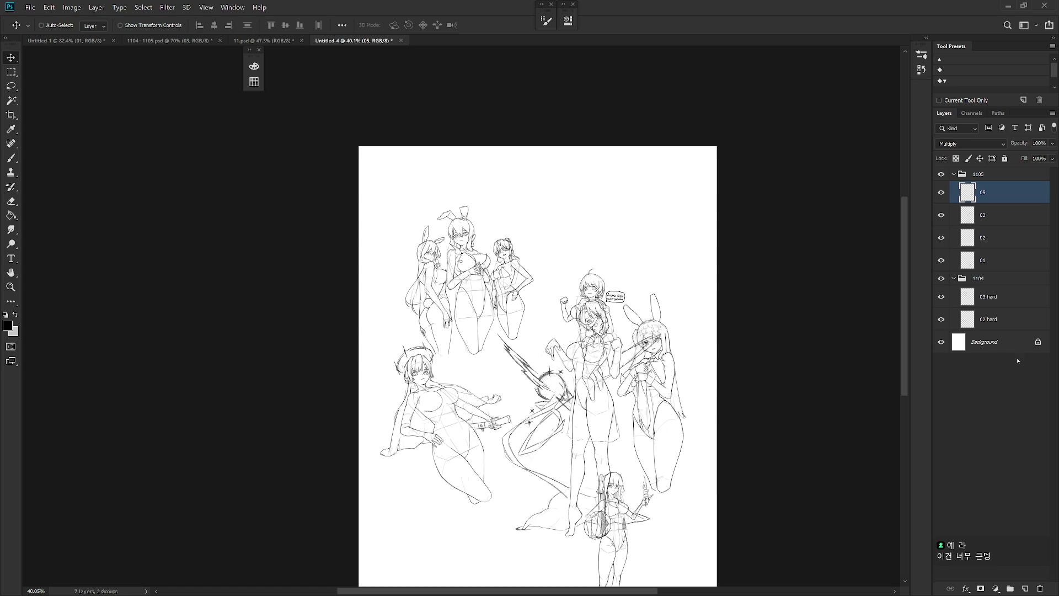
{"action": "left_click", "coordinate": [1001, 220]}
{"action": "mouse_move", "coordinate": [647, 394]}
{"action": "left_mouse_down"}
{"action": "mouse_move", "coordinate": [640, 325]}
{"action": "mouse_move", "coordinate": [647, 395]}
{"action": "left_mouse_up"}
{"action": "key", "text": "alt+bracketleft"}
{"action": "mouse_move", "coordinate": [683, 351]}
{"action": "left_mouse_down"}
{"action": "mouse_move", "coordinate": [662, 334]}
{"action": "mouse_move", "coordinate": [637, 283]}
{"action": "left_mouse_up"}
{"action": "scroll", "coordinate": [637, 283], "scroll_direction": "down", "scroll_amount": 2}
Bring layer 01's small bottom girl to mid-page and shift the bunny girl left.
{"action": "left_click", "coordinate": [999, 194]}
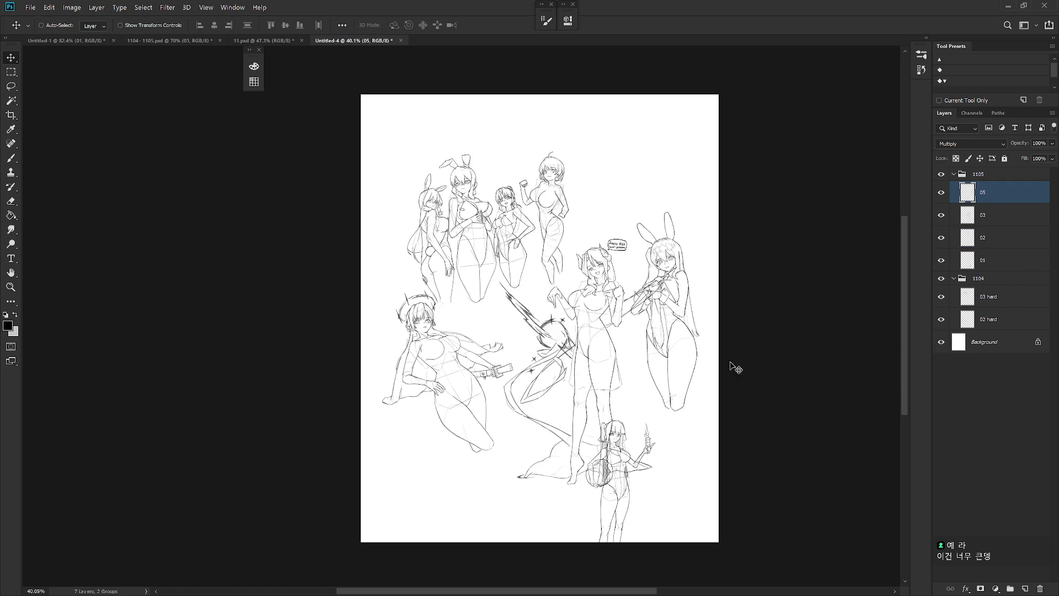
{"action": "left_click", "coordinate": [987, 258]}
{"action": "mouse_move", "coordinate": [625, 494]}
{"action": "left_mouse_down"}
{"action": "mouse_move", "coordinate": [606, 238]}
{"action": "mouse_move", "coordinate": [502, 389]}
{"action": "mouse_move", "coordinate": [620, 348]}
{"action": "mouse_move", "coordinate": [657, 364]}
{"action": "left_mouse_up"}
{"action": "left_click", "coordinate": [987, 193]}
{"action": "mouse_move", "coordinate": [710, 340]}
{"action": "left_mouse_down"}
{"action": "mouse_move", "coordinate": [514, 402]}
{"action": "mouse_move", "coordinate": [512, 391]}
{"action": "mouse_move", "coordinate": [630, 355]}
{"action": "left_mouse_up"}
After undoing trial moves, place the belted girl sketch in the upper right.
{"action": "left_click", "coordinate": [1001, 216]}
{"action": "key", "text": "ctrl+z"}
{"action": "left_click", "coordinate": [990, 242]}
{"action": "left_click_drag", "start_coordinate": [559, 400], "coordinate": [632, 353]}
{"action": "key", "text": "ctrl+z"}
{"action": "left_click", "coordinate": [992, 267]}
{"action": "left_click", "coordinate": [993, 298]}
{"action": "mouse_move", "coordinate": [558, 417]}
{"action": "left_mouse_down"}
{"action": "mouse_move", "coordinate": [674, 359]}
{"action": "mouse_move", "coordinate": [723, 362]}
{"action": "left_mouse_up"}
{"action": "key", "text": "ctrl+z"}
{"action": "key", "text": "alt+bracketleft"}
{"action": "mouse_move", "coordinate": [530, 427]}
{"action": "left_mouse_down"}
{"action": "mouse_move", "coordinate": [697, 355]}
{"action": "mouse_move", "coordinate": [728, 259]}
{"action": "mouse_move", "coordinate": [711, 278]}
{"action": "left_mouse_up"}
Nudge layer 01's girl with the ball right and down, undoing interim moves.
{"action": "right_click", "coordinate": [639, 345]}
{"action": "left_click", "coordinate": [659, 359]}
{"action": "mouse_move", "coordinate": [662, 370]}
{"action": "left_mouse_down"}
{"action": "mouse_move", "coordinate": [669, 397]}
{"action": "mouse_move", "coordinate": [475, 414]}
{"action": "mouse_move", "coordinate": [690, 397]}
{"action": "mouse_move", "coordinate": [703, 438]}
{"action": "left_mouse_up"}
{"action": "left_click", "coordinate": [998, 215]}
{"action": "left_click", "coordinate": [998, 194]}
{"action": "key", "text": "ctrl+z"}
{"action": "key", "text": "ctrl+z"}
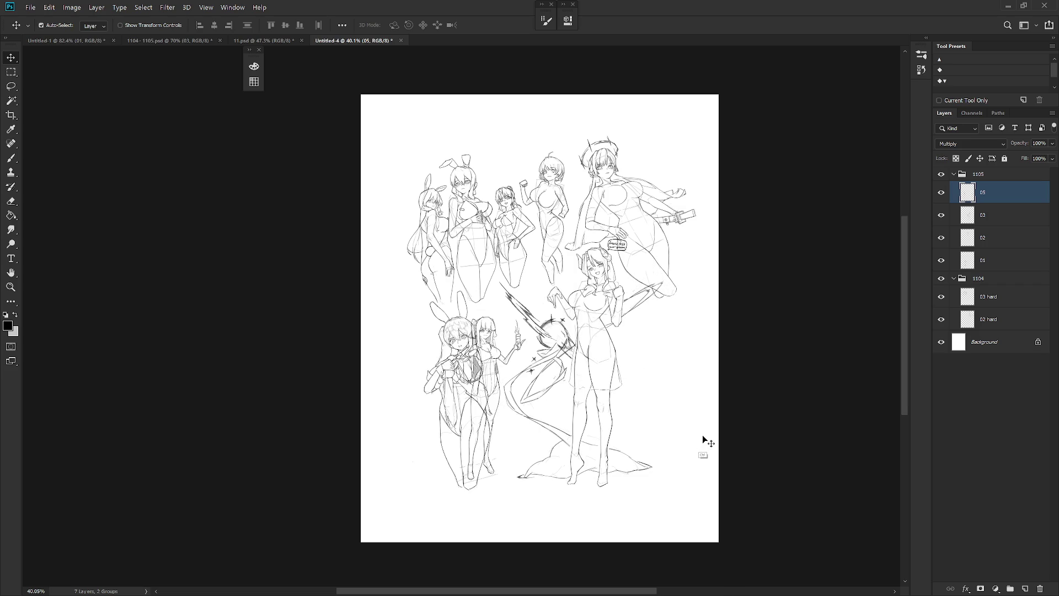
{"action": "left_click", "coordinate": [1014, 227]}
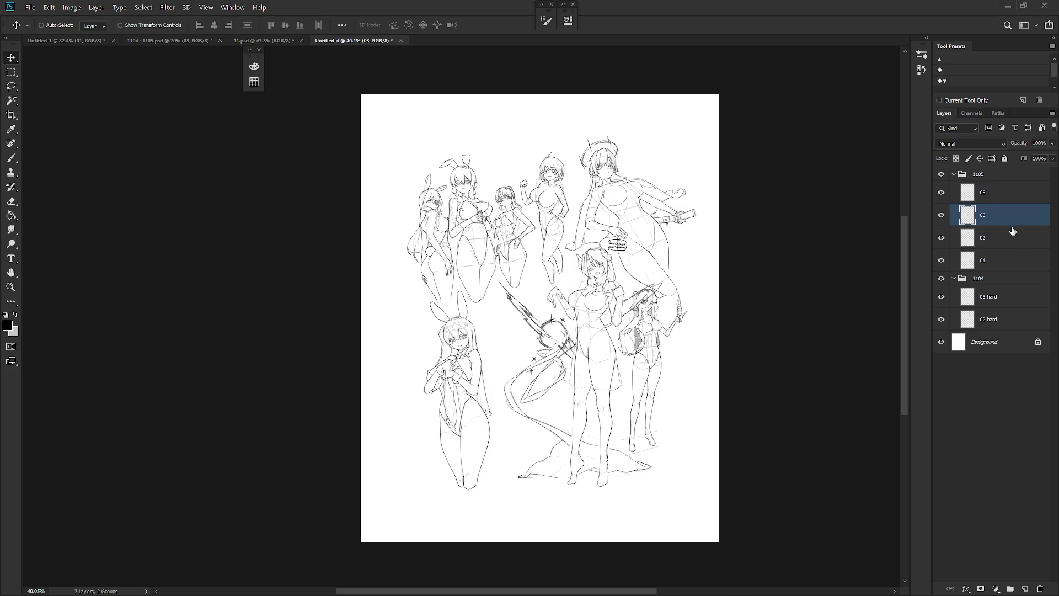
{"action": "left_click", "coordinate": [1006, 261]}
{"action": "left_click_drag", "start_coordinate": [629, 382], "coordinate": [643, 396]}
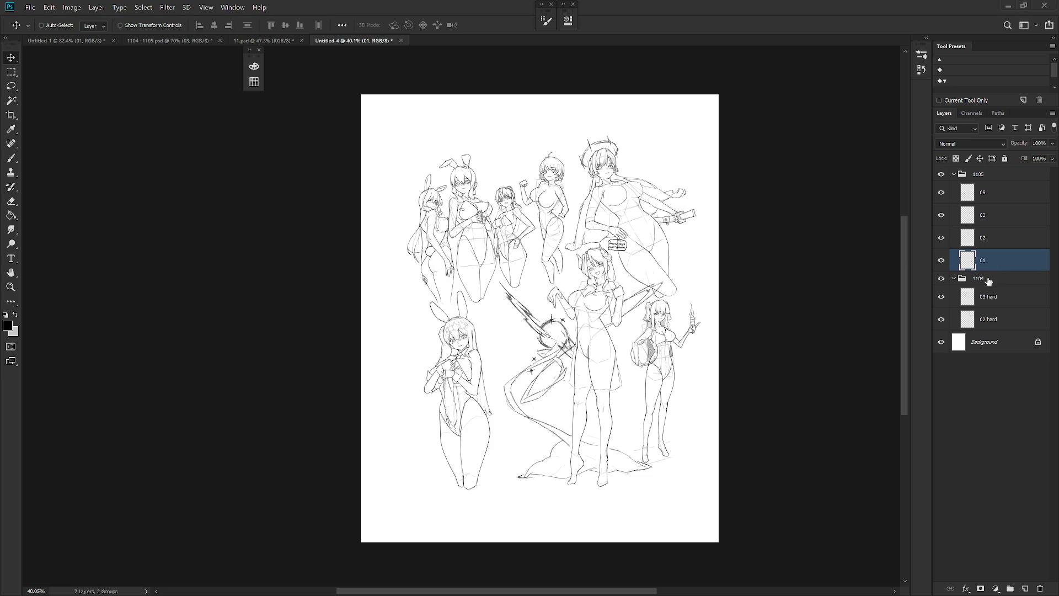
Collapse the 1105 and 1104 layer groups in the Layers panel.
{"action": "scroll", "coordinate": [634, 381], "scroll_direction": "up", "scroll_amount": 3}
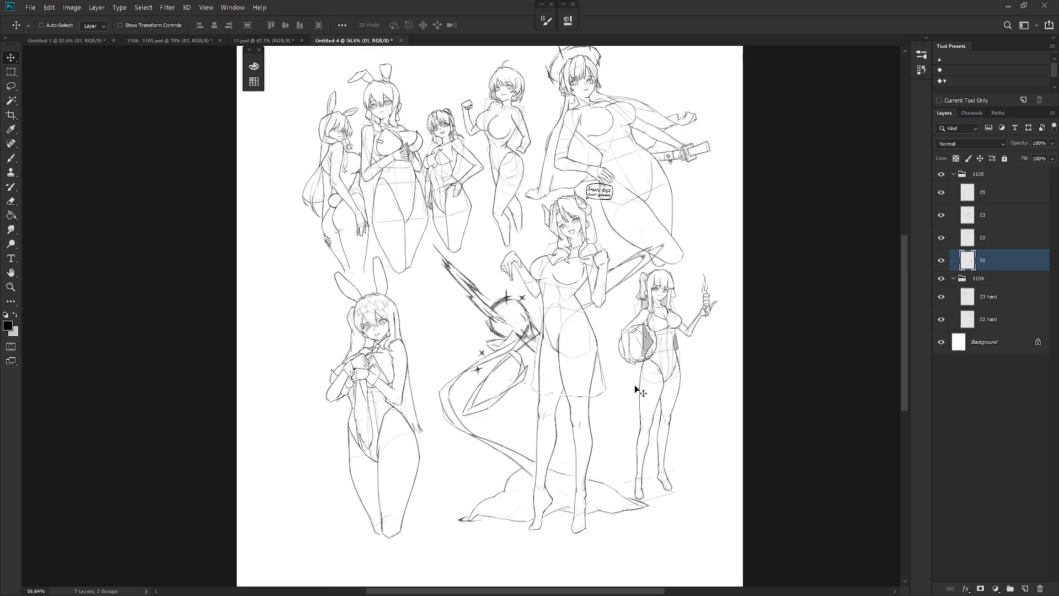
{"action": "scroll", "coordinate": [650, 390], "scroll_direction": "down", "scroll_amount": 3}
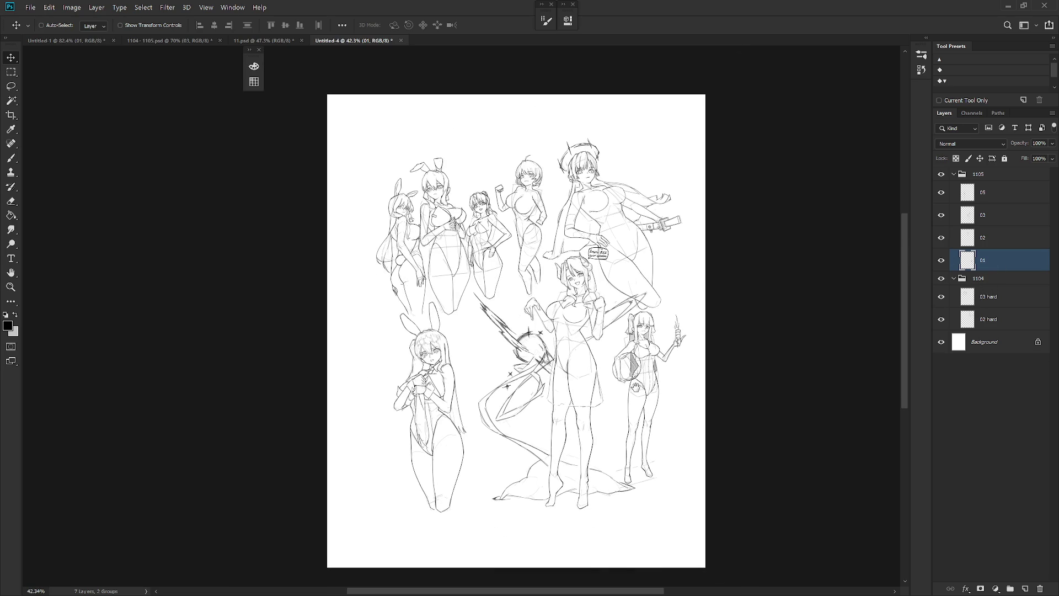
{"action": "left_click", "coordinate": [962, 176]}
{"action": "left_click", "coordinate": [954, 173]}
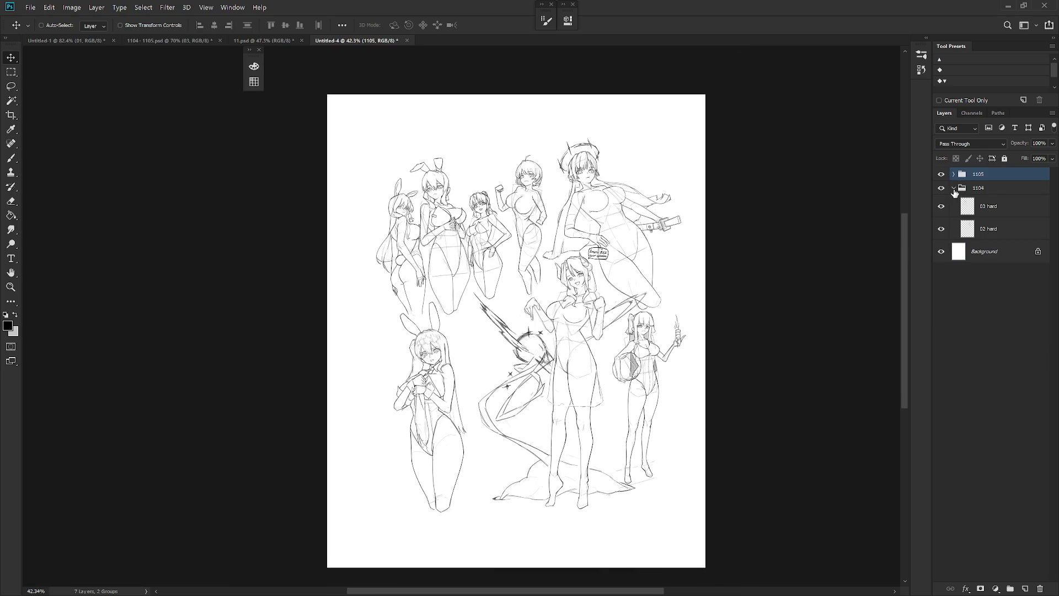
{"action": "left_click", "coordinate": [954, 189]}
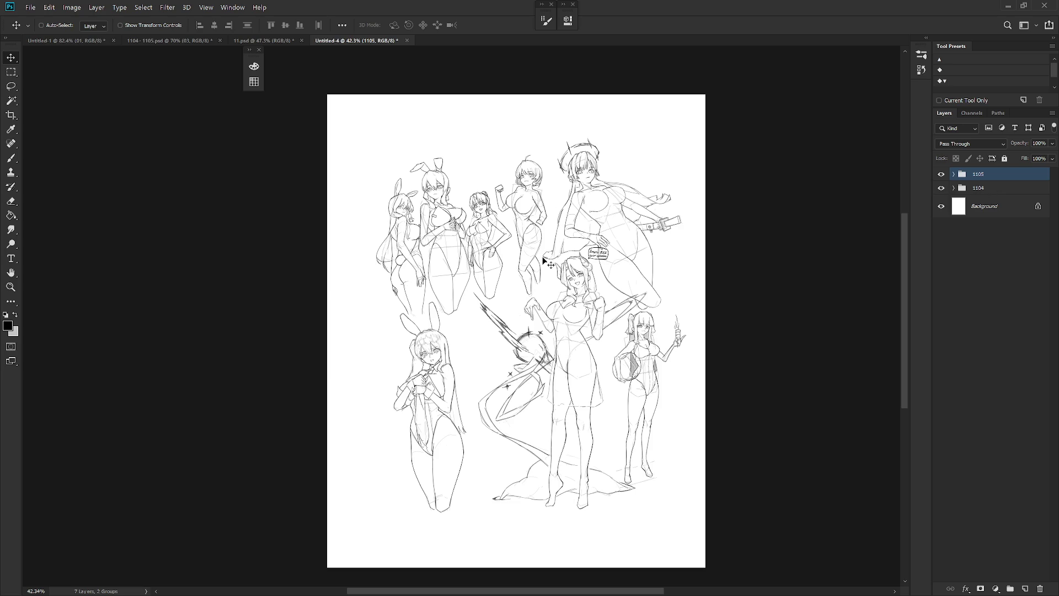
{"action": "left_click_drag", "start_coordinate": [571, 364], "coordinate": [591, 330]}
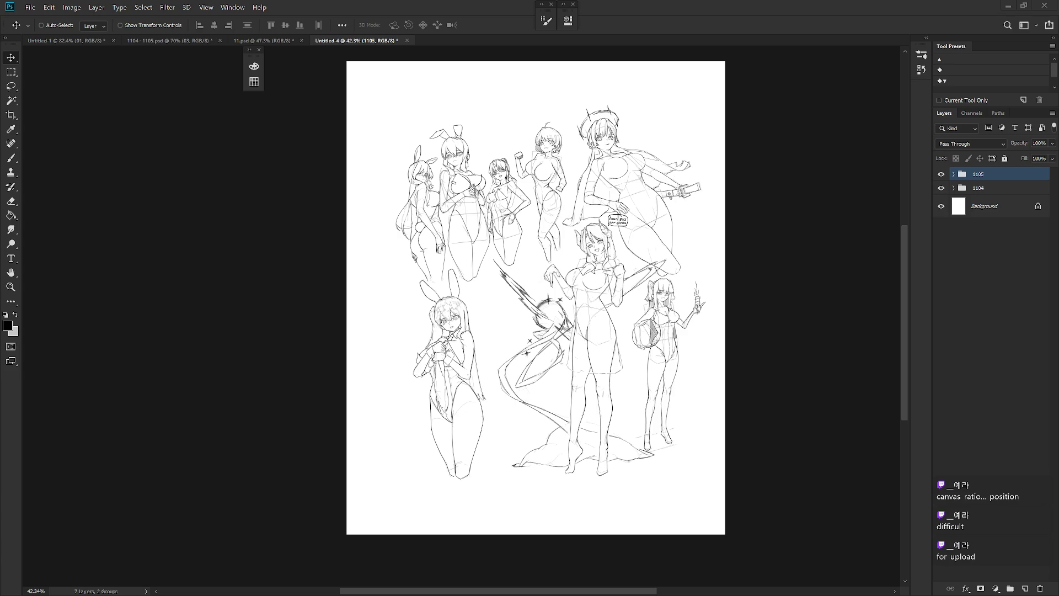
{"action": "scroll", "coordinate": [612, 372], "scroll_direction": "up", "scroll_amount": 2}
Check the 03 hard and 02 hard layers in group 1104 by toggling their visibility.
{"action": "mouse_move", "coordinate": [607, 405]}
{"action": "left_mouse_down"}
{"action": "mouse_move", "coordinate": [622, 421]}
{"action": "mouse_move", "coordinate": [629, 403]}
{"action": "mouse_move", "coordinate": [620, 409]}
{"action": "left_mouse_up"}
{"action": "left_click_drag", "start_coordinate": [652, 357], "coordinate": [624, 404]}
{"action": "left_click", "coordinate": [953, 174]}
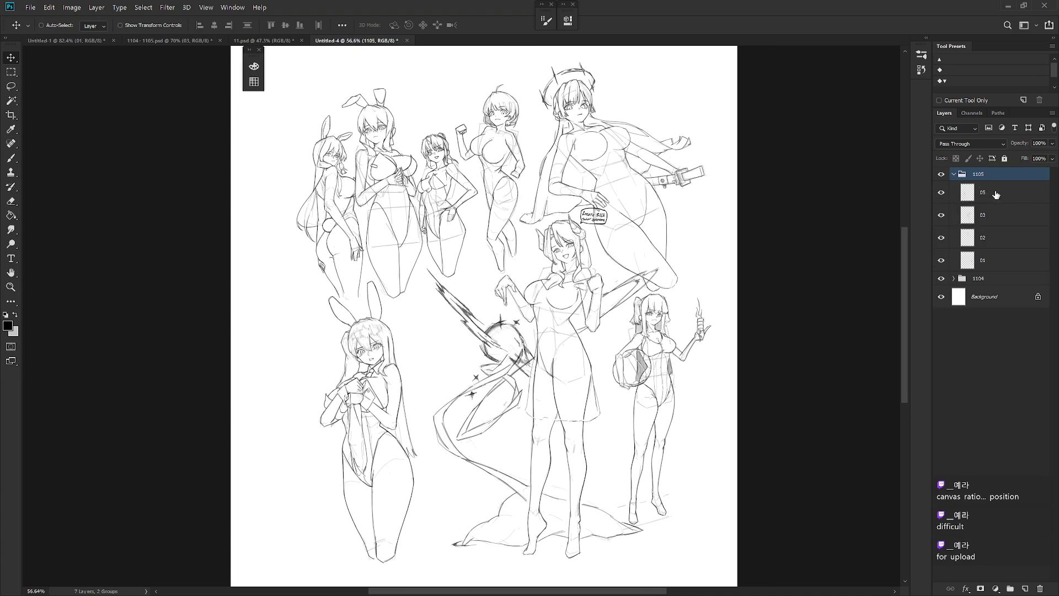
{"action": "left_click", "coordinate": [953, 173]}
{"action": "left_click", "coordinate": [953, 187]}
{"action": "left_click", "coordinate": [990, 206]}
{"action": "left_click", "coordinate": [941, 206]}
{"action": "left_click", "coordinate": [942, 205]}
{"action": "left_click", "coordinate": [941, 228]}
{"action": "left_click", "coordinate": [941, 228]}
{"action": "left_click", "coordinate": [990, 229]}
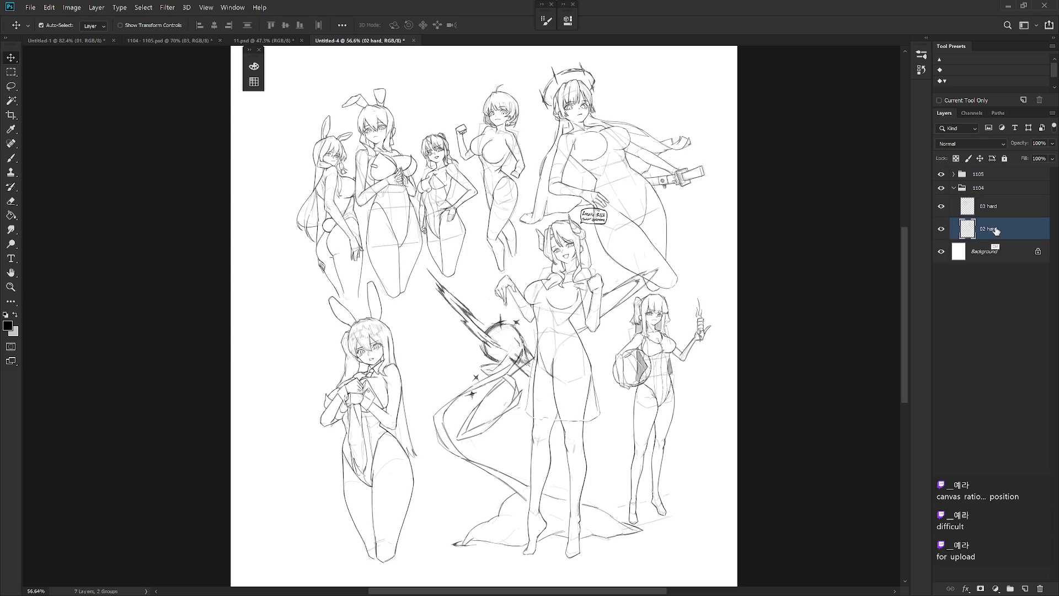
Paste the sketch into a clipboard-sized new document, then close it without saving.
{"action": "left_click", "coordinate": [31, 7]}
{"action": "left_click", "coordinate": [33, 14]}
{"action": "left_click", "coordinate": [649, 138]}
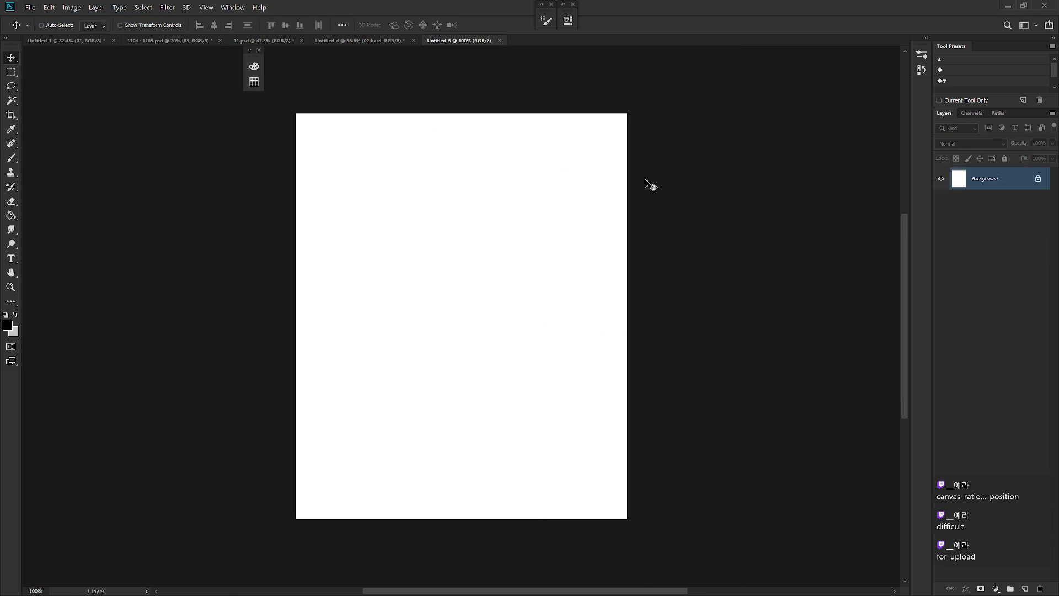
{"action": "key", "text": "ctrl+v"}
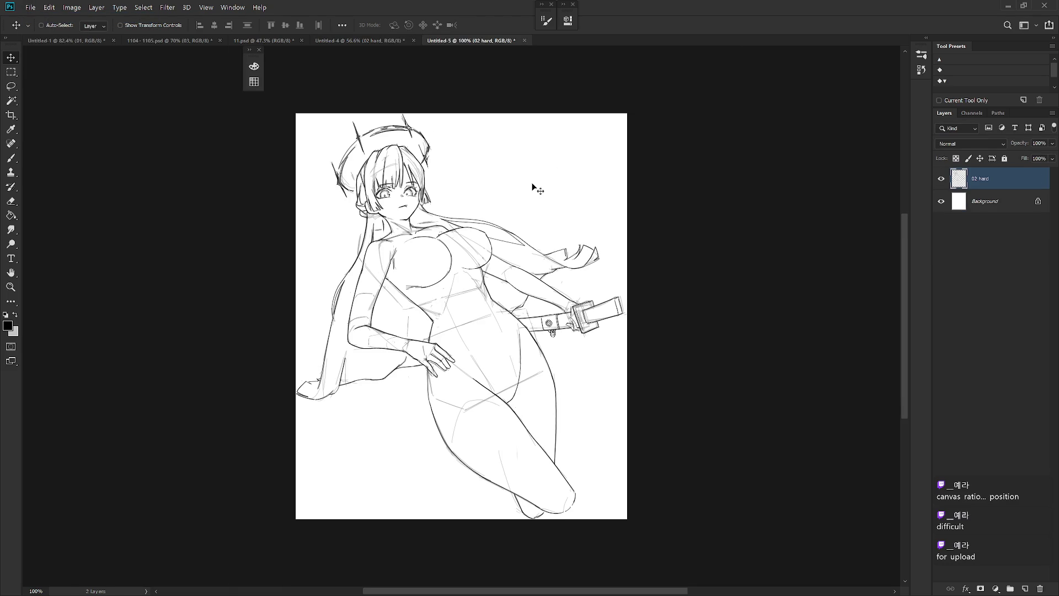
{"action": "left_click", "coordinate": [524, 40]}
{"action": "left_click", "coordinate": [604, 234]}
Create a new 1080×1350 document.
{"action": "left_click", "coordinate": [30, 8]}
{"action": "left_click", "coordinate": [39, 18]}
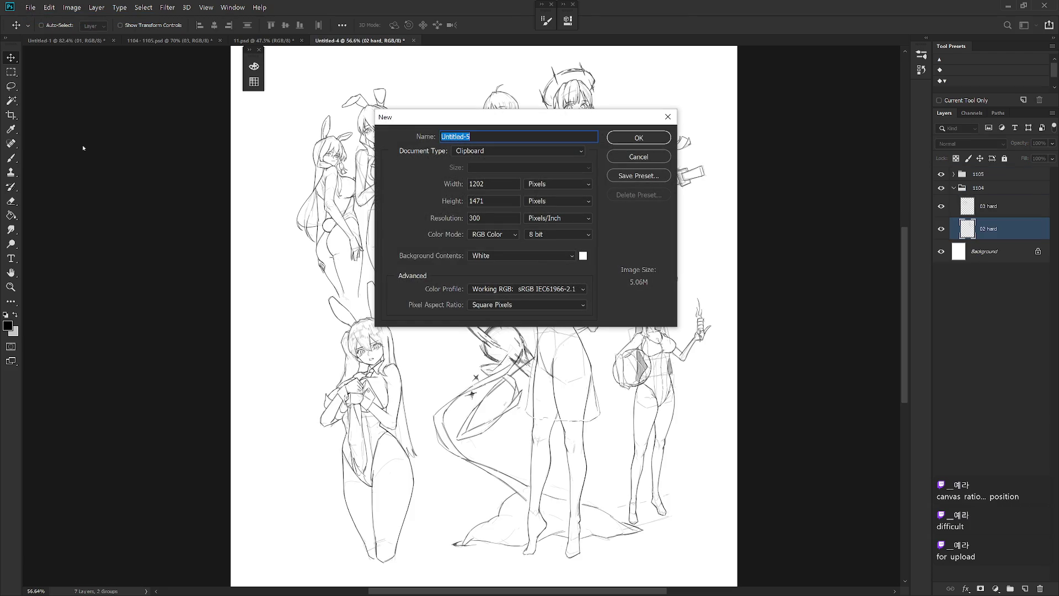
{"action": "left_click", "coordinate": [495, 183]}
{"action": "type", "text": "10"}
{"action": "type", "text": "1350"}
{"action": "key", "text": "Return"}
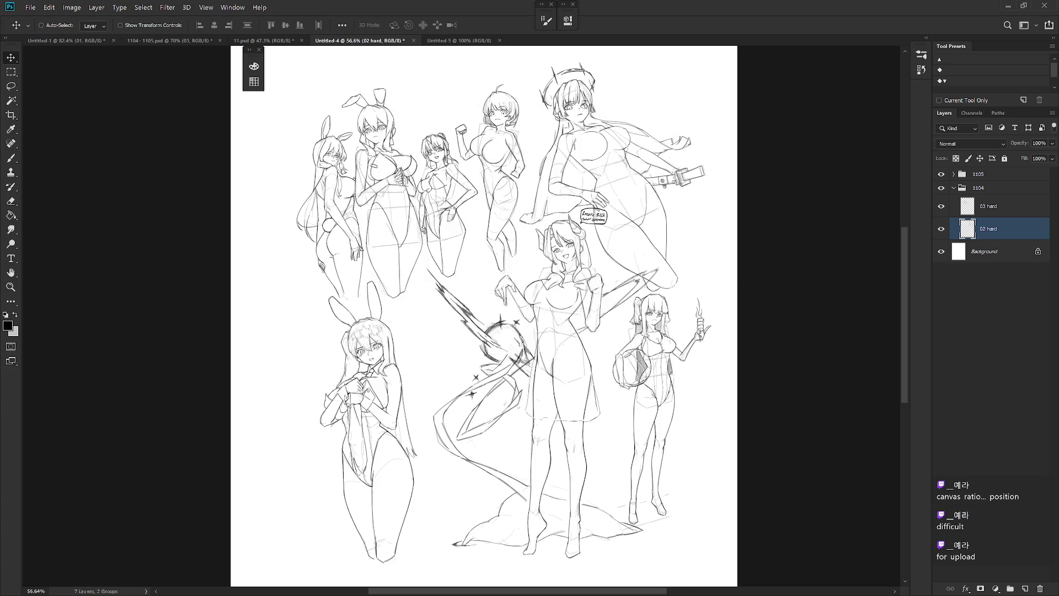
Resize the image to 1280×1600 and paste the 02 hard reclining-girl sketch as a layer.
{"action": "left_click", "coordinate": [63, 8]}
{"action": "left_click", "coordinate": [83, 89]}
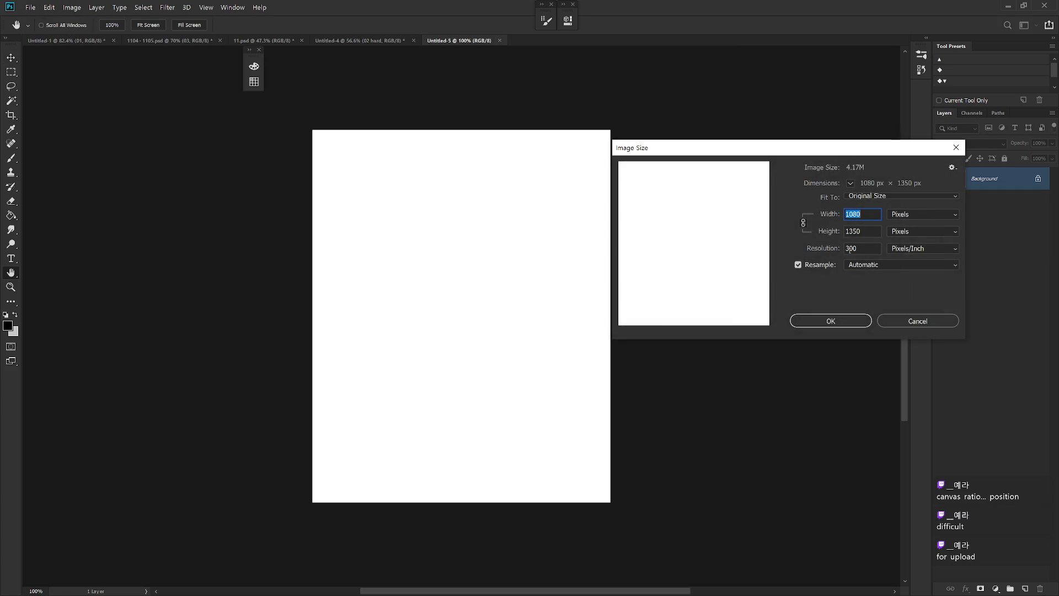
{"action": "type", "text": "1280"}
{"action": "key", "text": "Return"}
{"action": "key", "text": "v"}
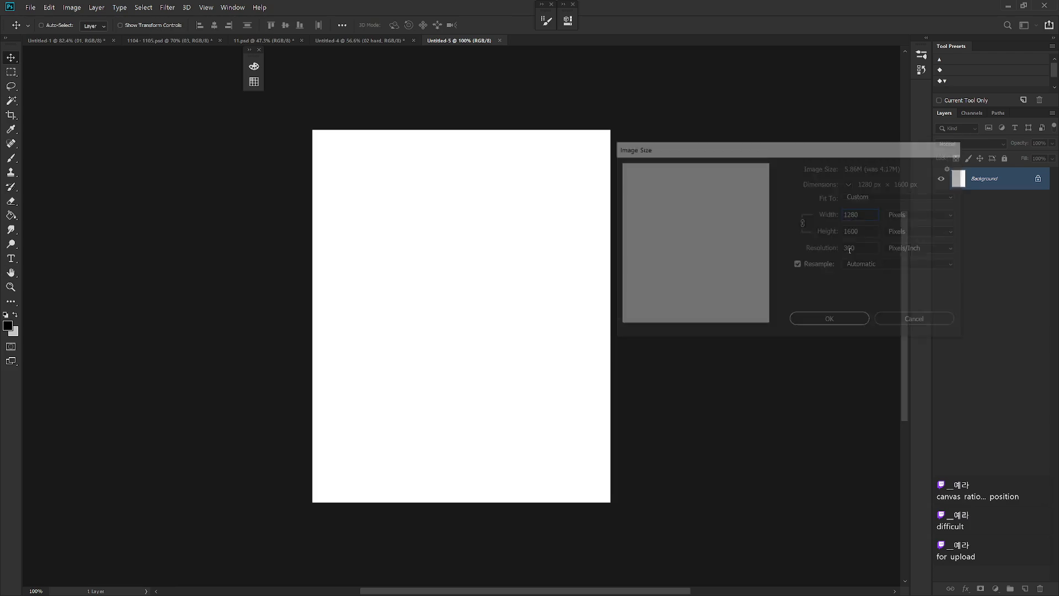
{"action": "key", "text": "ctrl+v"}
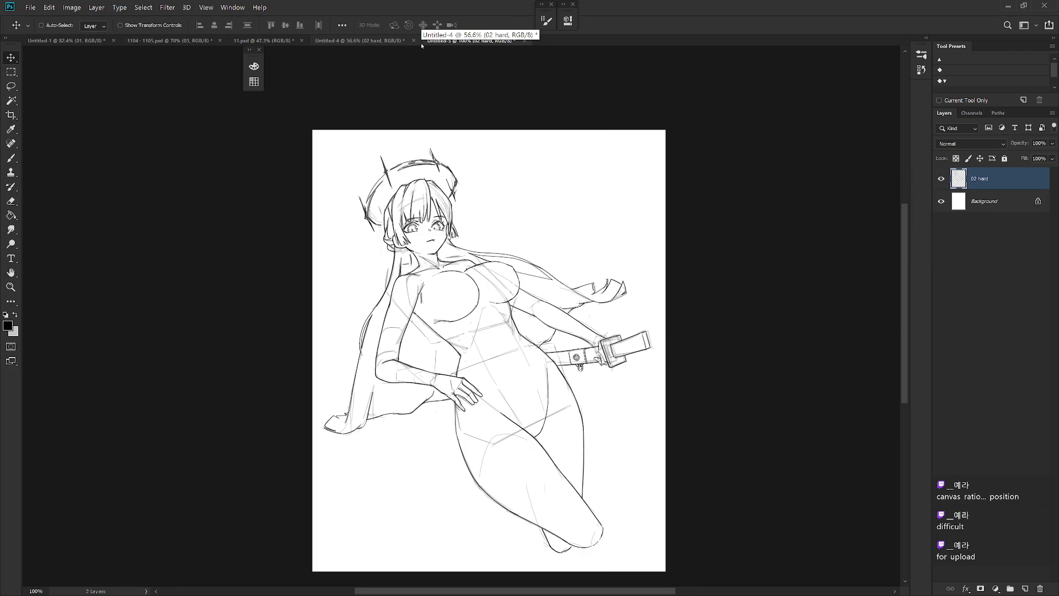
{"action": "key", "text": "ctrl+shift+s"}
Save the reclining-girl copy as PNG file 1110 and close Untitled-5 without saving.
{"action": "left_click", "coordinate": [156, 470]}
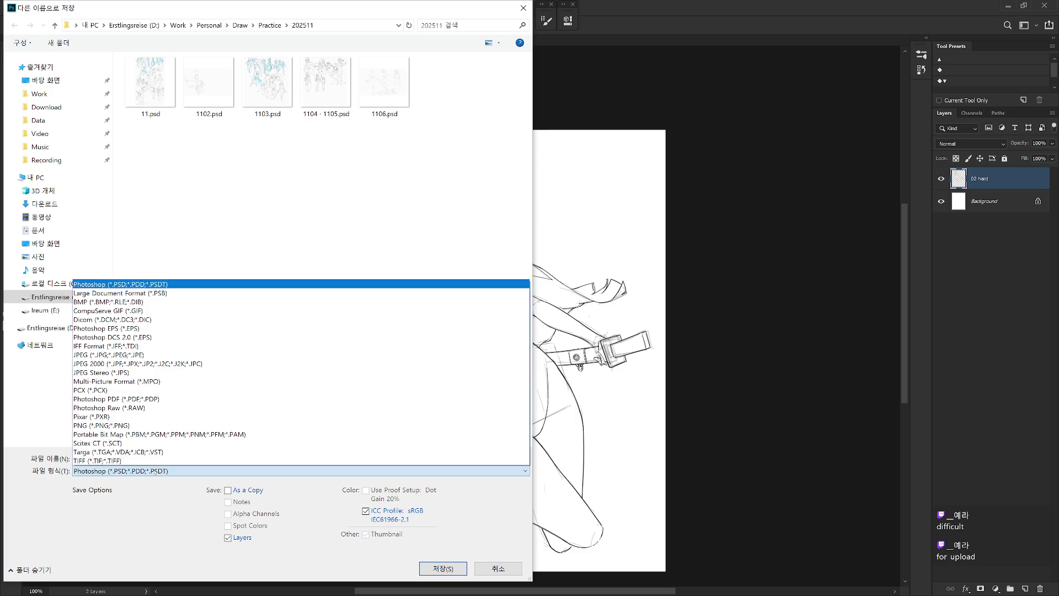
{"action": "left_click", "coordinate": [143, 425]}
{"action": "double_click", "coordinate": [170, 458]}
{"action": "type", "text": "1110"}
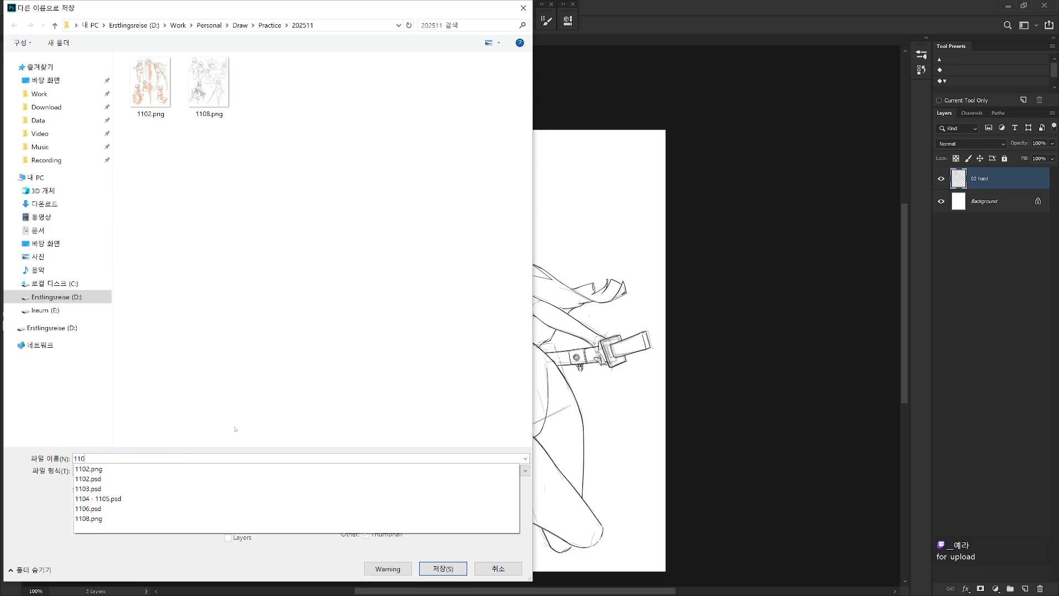
{"action": "key", "text": "Return"}
{"action": "key", "text": "Return"}
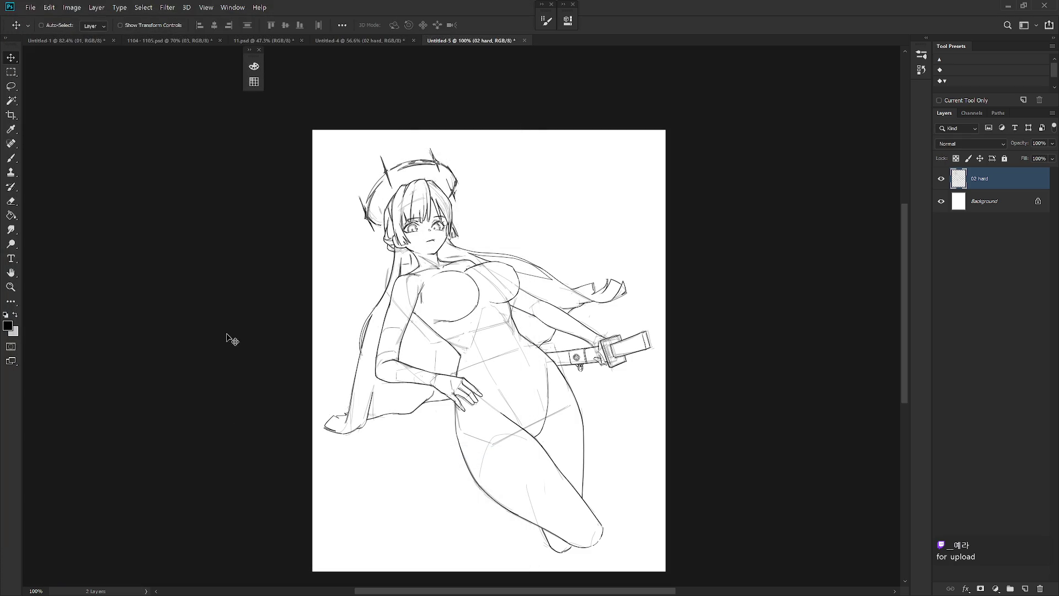
{"action": "left_click", "coordinate": [524, 40]}
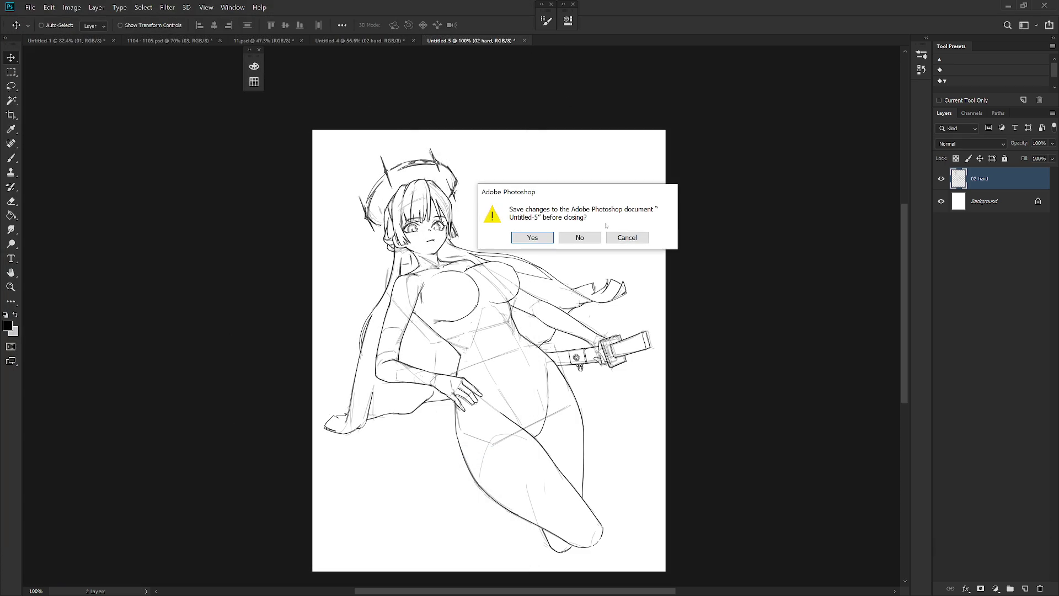
{"action": "left_click", "coordinate": [580, 238]}
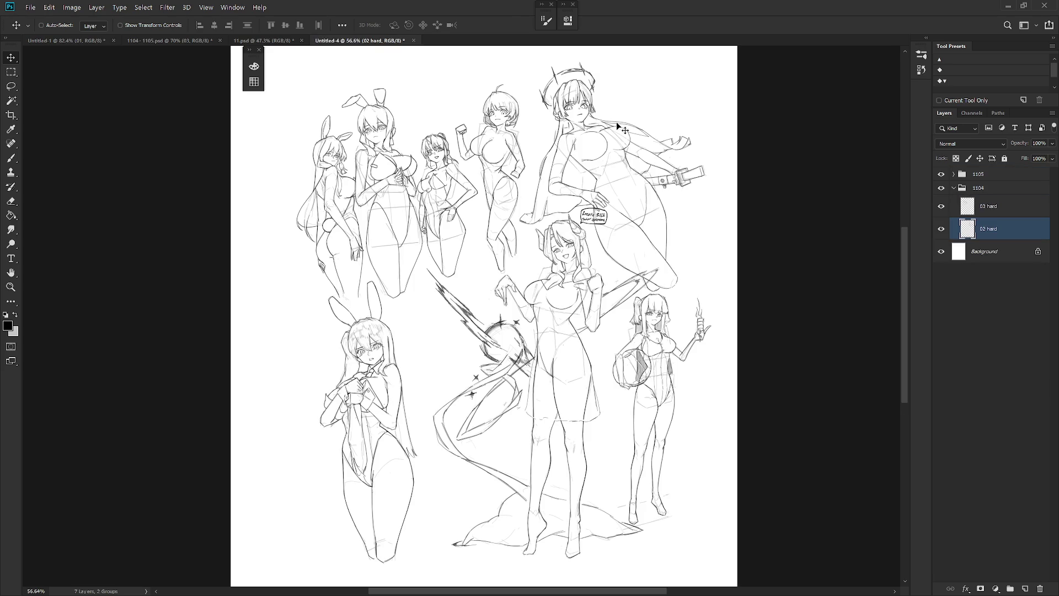
Delete the 02 hard layer and ungroup groups 1104 and 1105 into loose layers.
{"action": "key", "text": "Delete"}
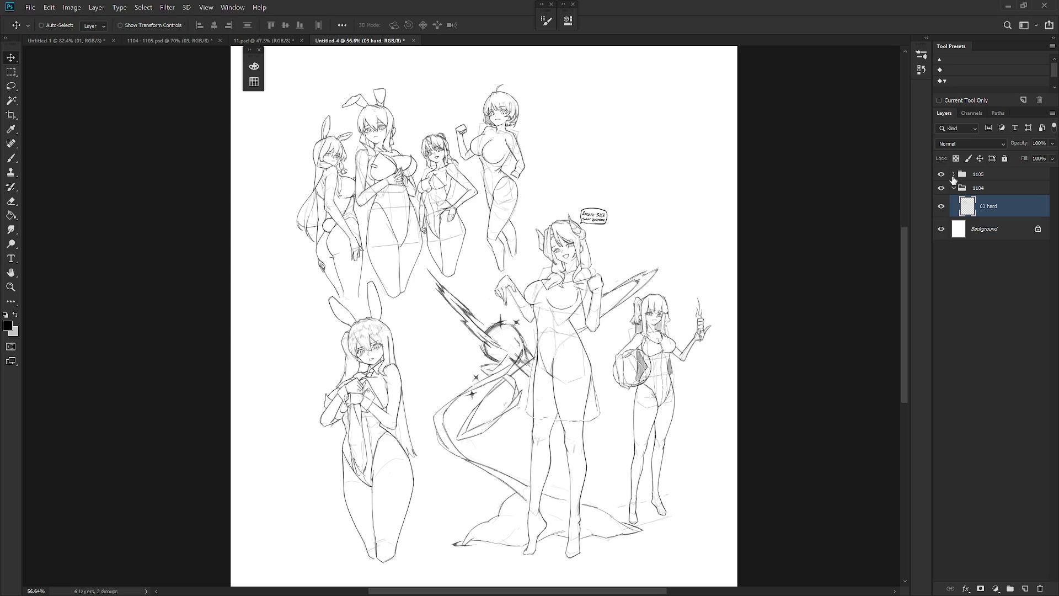
{"action": "key", "text": "ctrl+minus"}
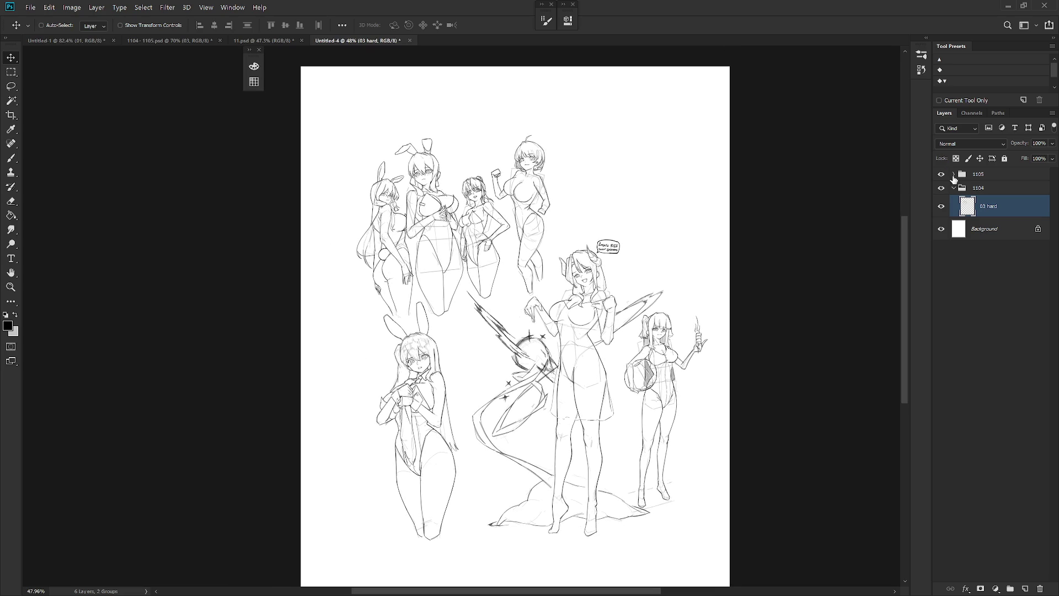
{"action": "left_click", "coordinate": [979, 188]}
{"action": "key", "text": "ctrl+shift+g"}
{"action": "left_click", "coordinate": [990, 176]}
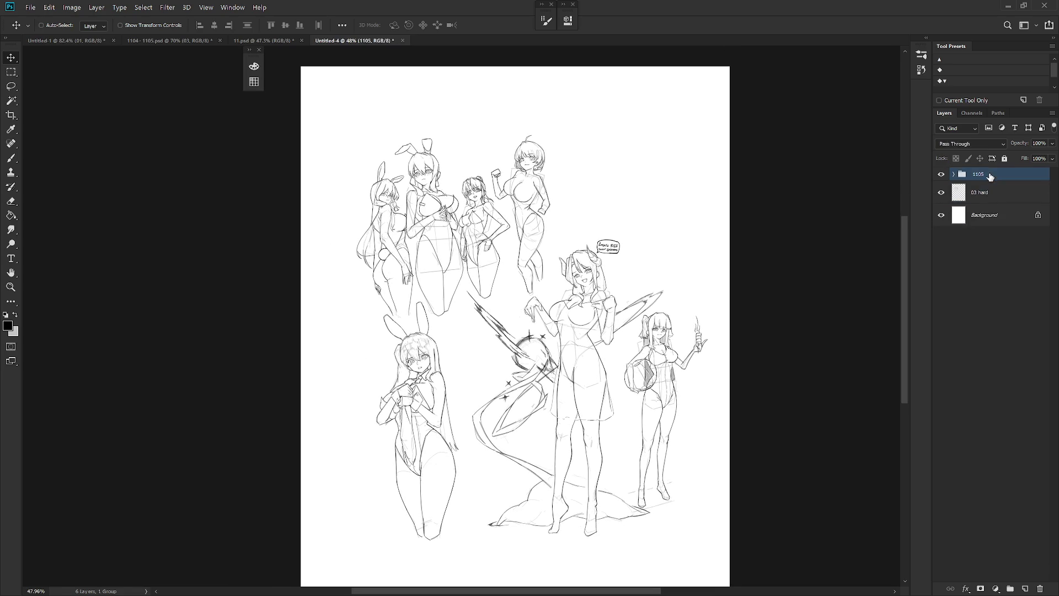
{"action": "key", "text": "ctrl+shift+g"}
Shift the figures left, undo that, then select the beach-ball girl's layer 01.
{"action": "left_click", "coordinate": [993, 268]}
{"action": "mouse_move", "coordinate": [601, 397]}
{"action": "left_mouse_down"}
{"action": "mouse_move", "coordinate": [557, 402]}
{"action": "mouse_move", "coordinate": [634, 400]}
{"action": "mouse_move", "coordinate": [634, 366]}
{"action": "mouse_move", "coordinate": [436, 388]}
{"action": "mouse_move", "coordinate": [448, 403]}
{"action": "mouse_move", "coordinate": [431, 383]}
{"action": "mouse_move", "coordinate": [436, 405]}
{"action": "mouse_move", "coordinate": [395, 409]}
{"action": "mouse_move", "coordinate": [389, 387]}
{"action": "left_mouse_up"}
{"action": "key", "text": "ctrl+z"}
{"action": "left_click", "coordinate": [1021, 247]}
{"action": "left_click", "coordinate": [997, 182]}
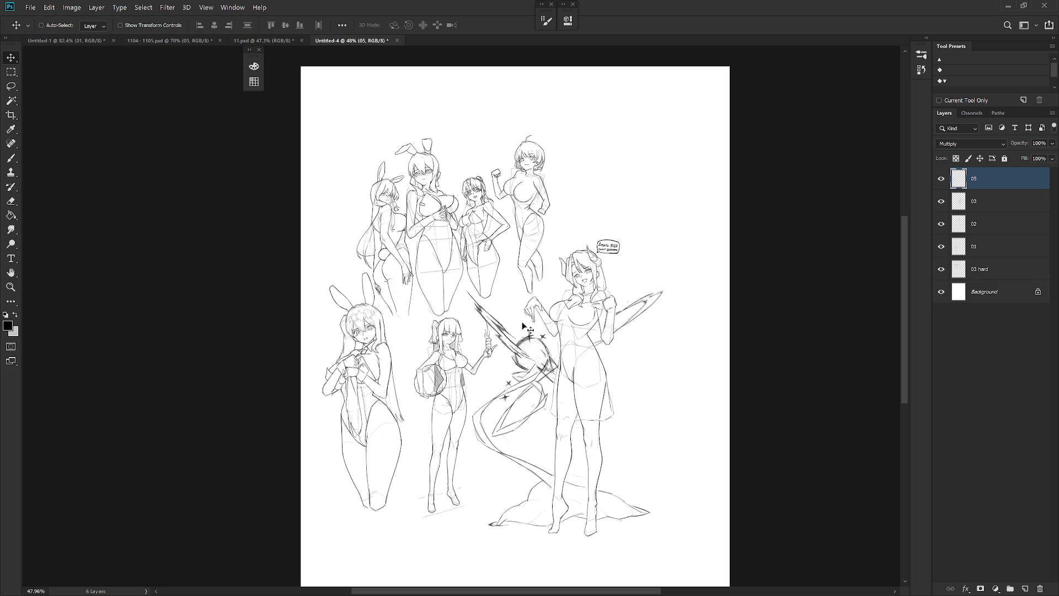
{"action": "left_click", "coordinate": [604, 349], "text": "ctrl"}
Nudge the beach-ball girl left and raise the large standing figure on layer 03.
{"action": "left_click_drag", "start_coordinate": [437, 392], "coordinate": [418, 386]}
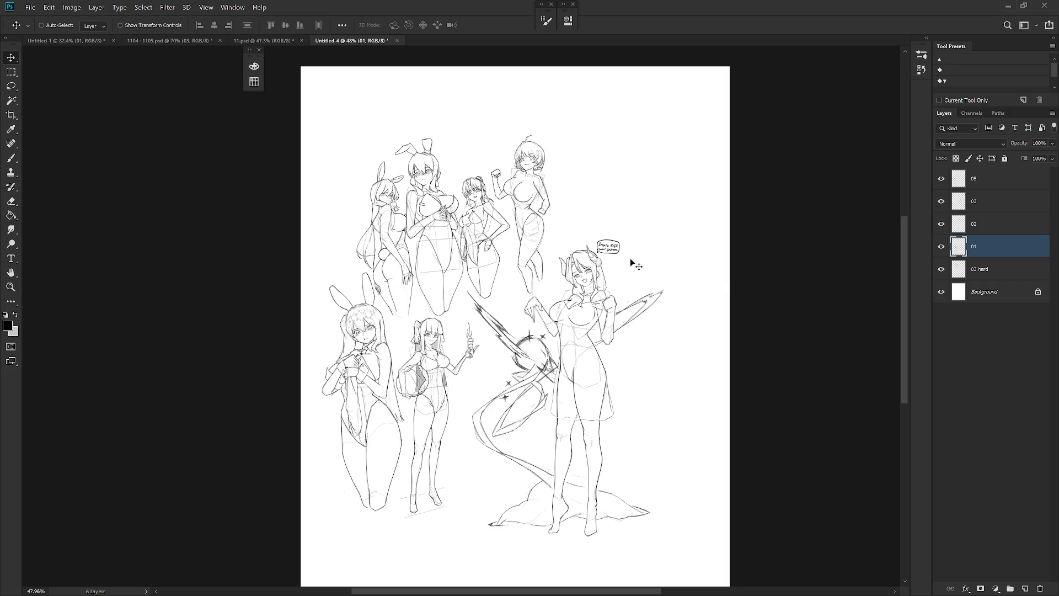
{"action": "left_click", "coordinate": [991, 187]}
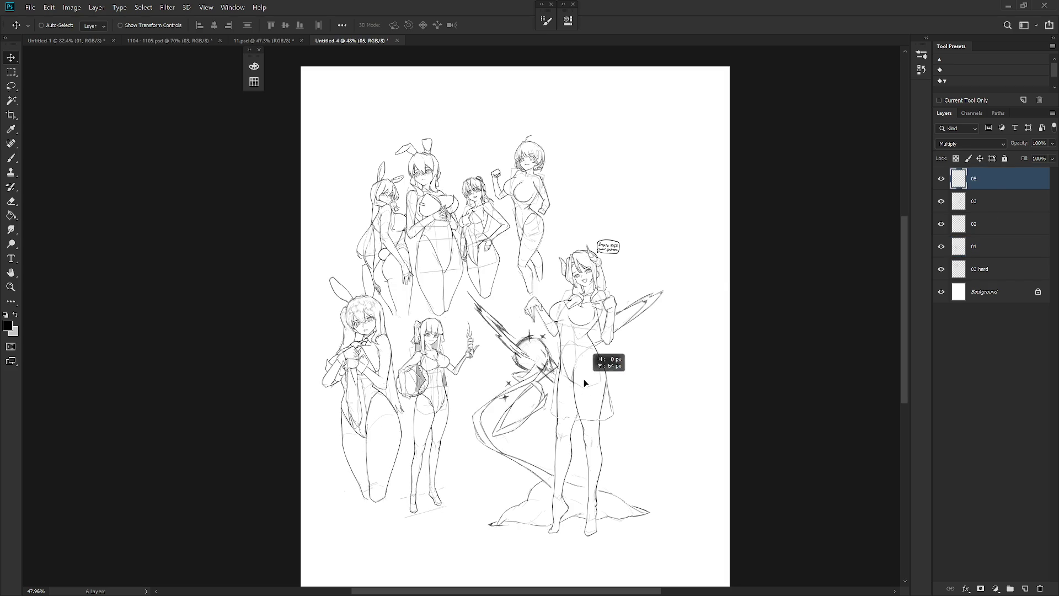
{"action": "left_click", "coordinate": [987, 201]}
{"action": "mouse_move", "coordinate": [587, 384]}
{"action": "left_mouse_down"}
{"action": "mouse_move", "coordinate": [584, 340]}
{"action": "mouse_move", "coordinate": [567, 376]}
{"action": "mouse_move", "coordinate": [578, 392]}
{"action": "mouse_move", "coordinate": [569, 411]}
{"action": "mouse_move", "coordinate": [574, 393]}
{"action": "mouse_move", "coordinate": [572, 402]}
{"action": "mouse_move", "coordinate": [561, 389]}
{"action": "left_mouse_up"}
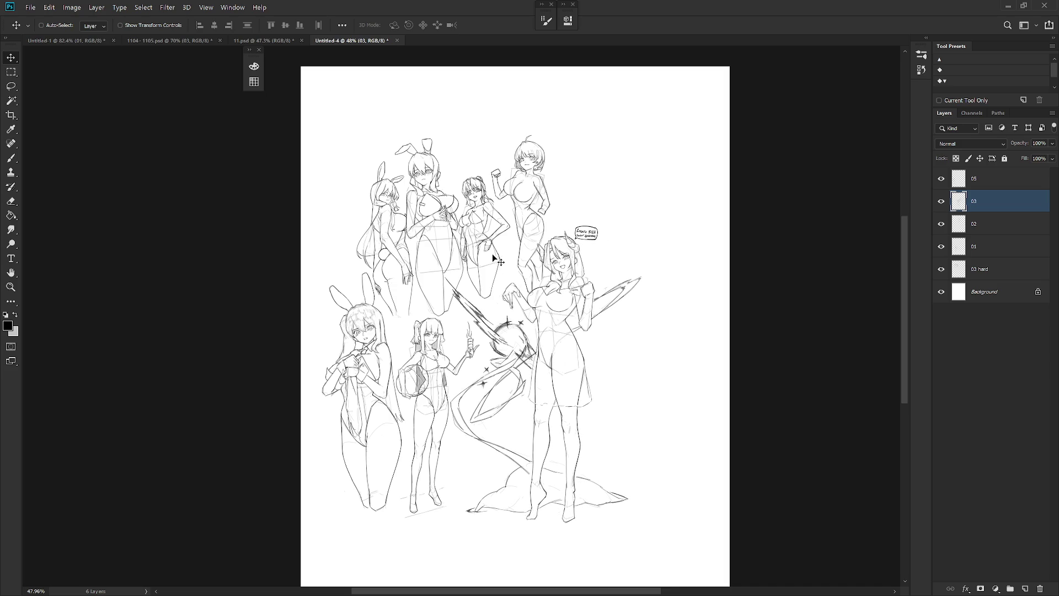
Move the layer 02 short-haired girl to the lower right and rotate her about 6 degrees.
{"action": "scroll", "coordinate": [491, 251], "scroll_direction": "up", "scroll_amount": 4}
{"action": "key", "text": "l"}
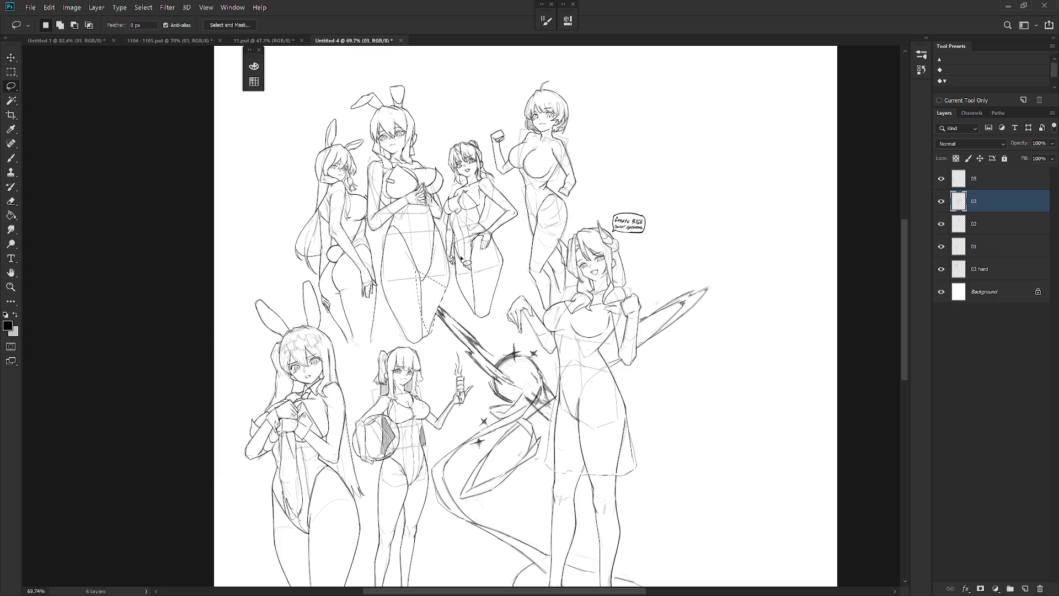
{"action": "scroll", "coordinate": [496, 320], "scroll_direction": "down", "scroll_amount": 3}
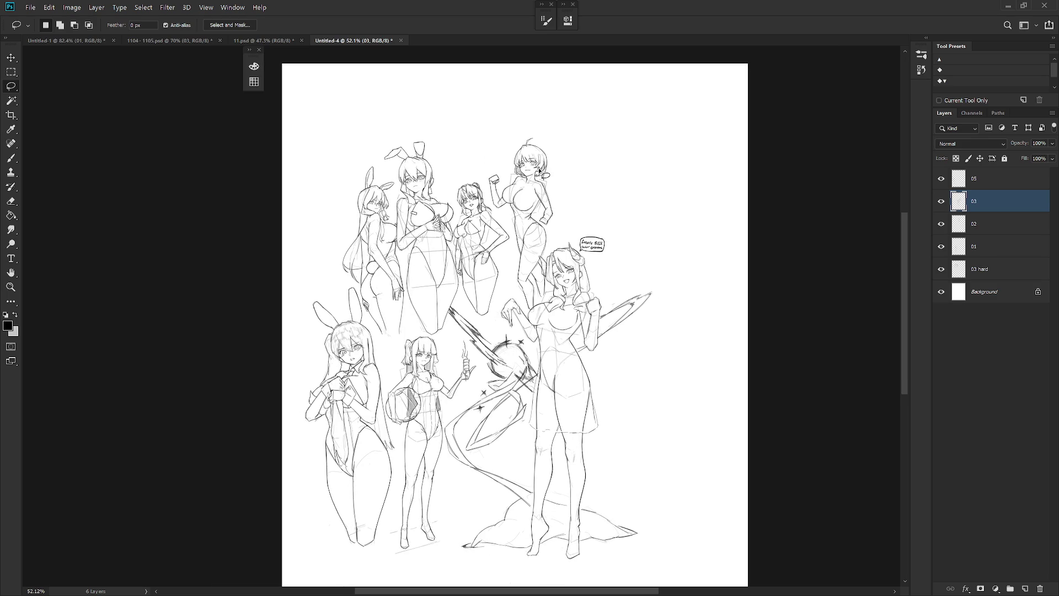
{"action": "right_click", "coordinate": [542, 176], "text": "ctrl"}
{"action": "left_click", "coordinate": [578, 182]}
{"action": "key", "text": "v"}
{"action": "mouse_move", "coordinate": [568, 193]}
{"action": "left_mouse_down"}
{"action": "mouse_move", "coordinate": [647, 403]}
{"action": "mouse_move", "coordinate": [669, 379]}
{"action": "left_mouse_up"}
{"action": "key", "text": "ctrl+t"}
{"action": "left_click_drag", "start_coordinate": [678, 303], "coordinate": [667, 354]}
{"action": "left_click_drag", "start_coordinate": [639, 397], "coordinate": [634, 406]}
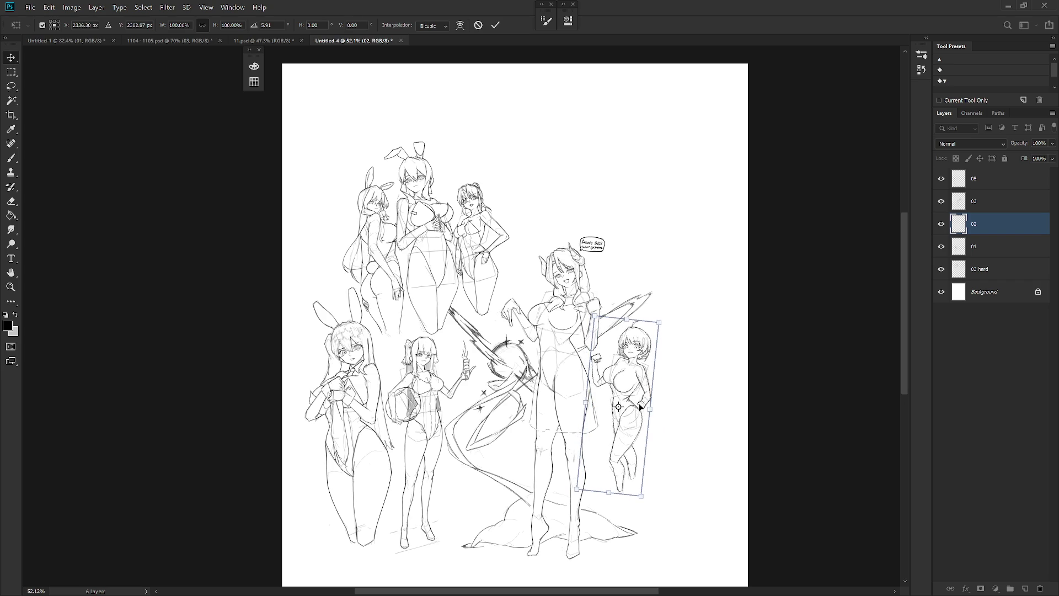
{"action": "key", "text": "Return"}
Group the sketch layers from 05 down to 03 hard into Group 1.
{"action": "scroll", "coordinate": [637, 367], "scroll_direction": "down", "scroll_amount": 3}
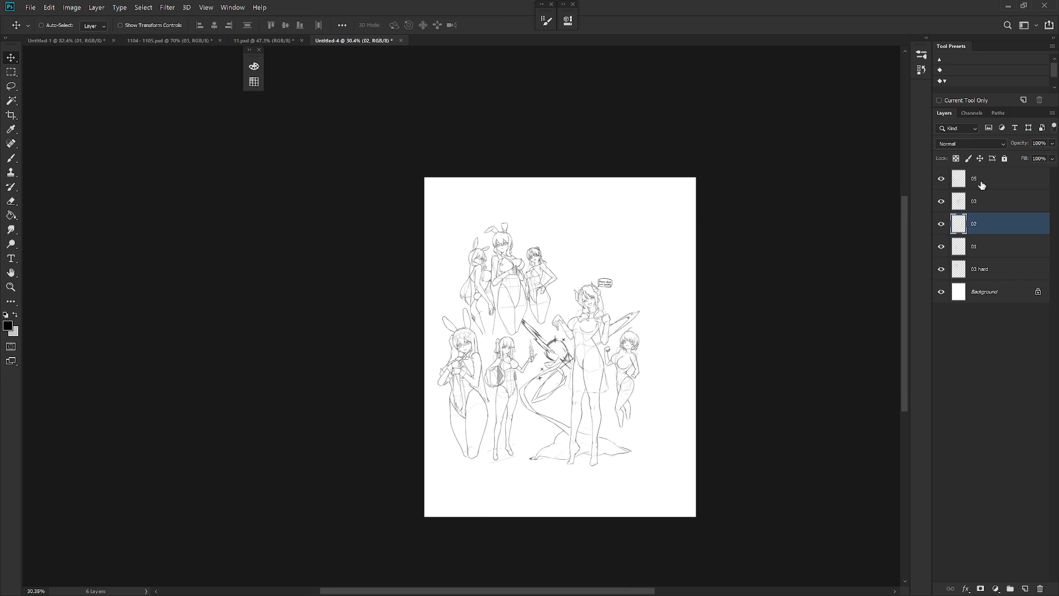
{"action": "left_click", "coordinate": [971, 179]}
{"action": "left_click", "coordinate": [986, 270], "text": "shift"}
{"action": "key", "text": "ctrl+g"}
Centre Group 1 horizontally and vertically on the Background.
{"action": "left_click", "coordinate": [984, 192], "text": "shift"}
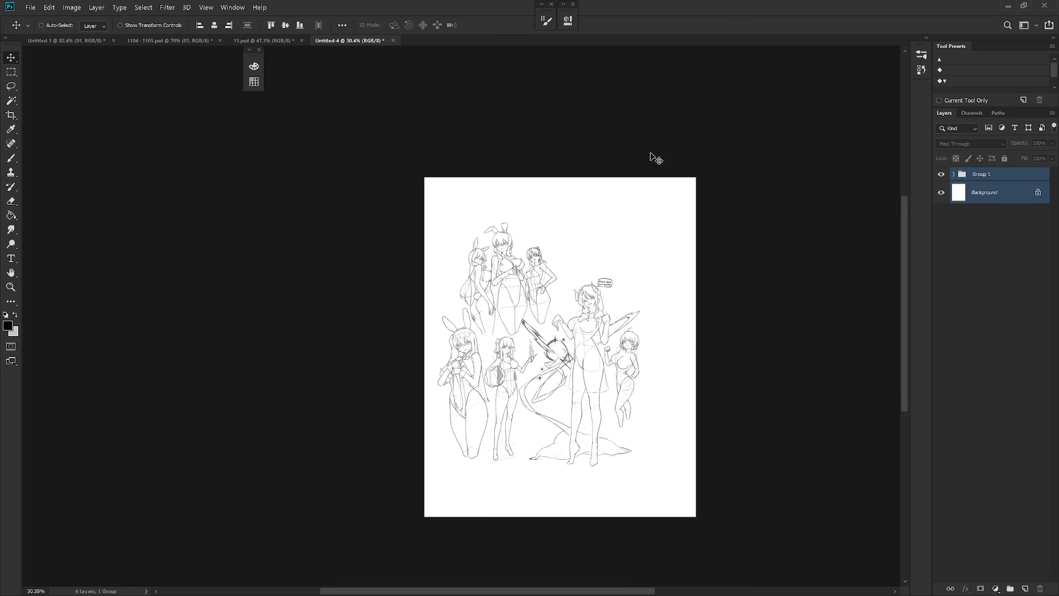
{"action": "left_click", "coordinate": [214, 25]}
{"action": "left_click", "coordinate": [285, 25]}
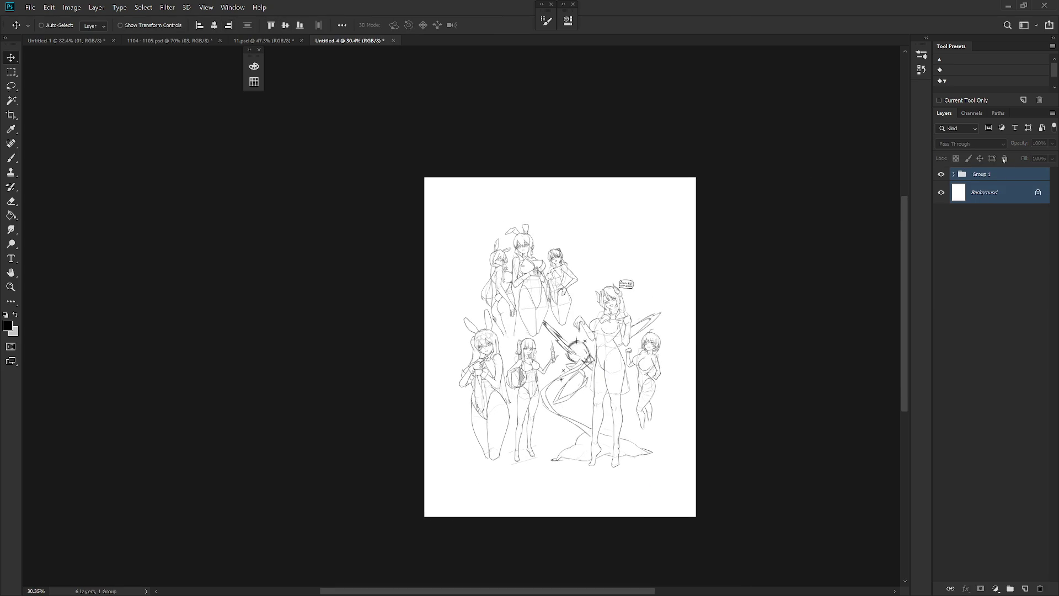
{"action": "left_click", "coordinate": [1001, 177]}
Crop the canvas in toward the figures, check Canvas Size, then undo the crop.
{"action": "scroll", "coordinate": [635, 375], "scroll_direction": "up", "scroll_amount": 2}
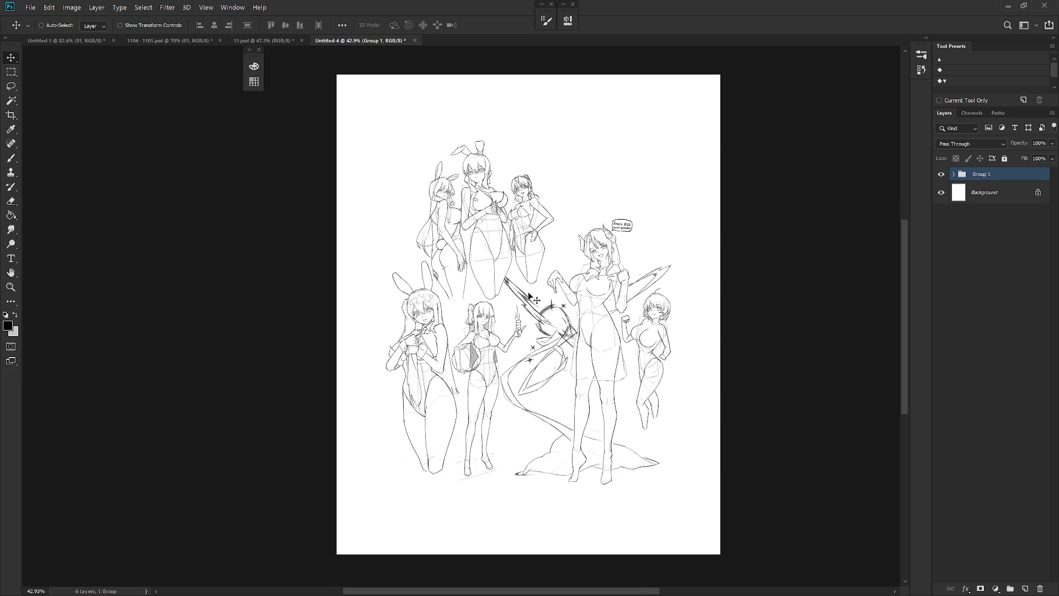
{"action": "key", "text": "c"}
{"action": "left_click_drag", "start_coordinate": [720, 75], "coordinate": [689, 138]}
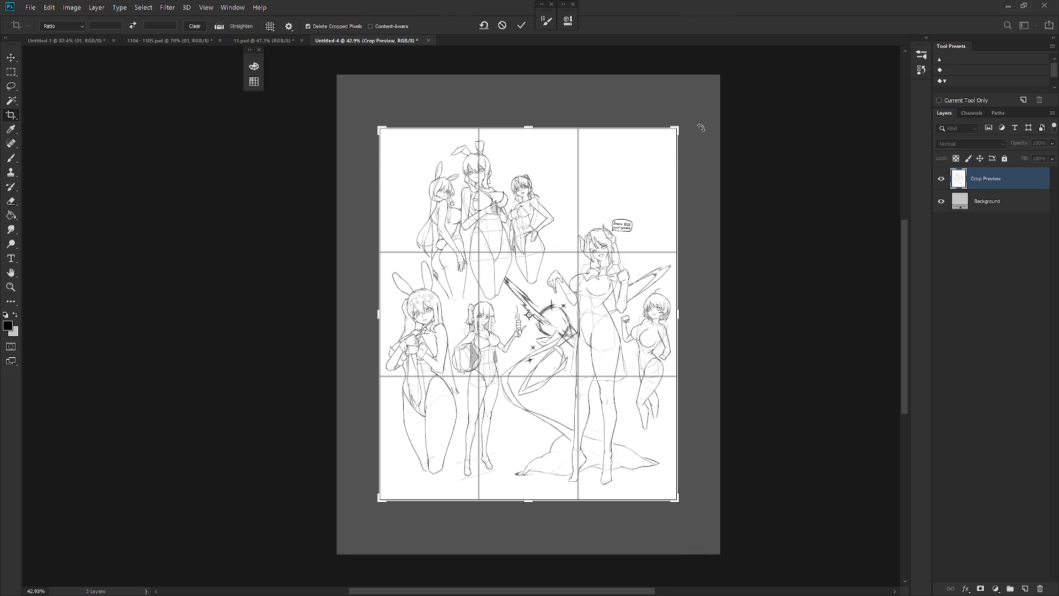
{"action": "key", "text": "Return"}
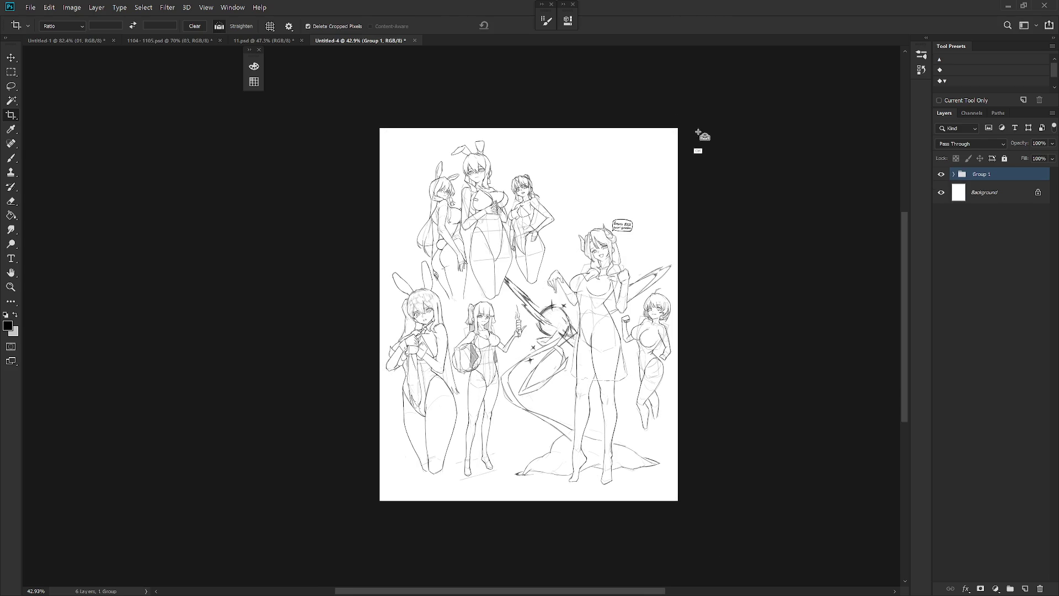
{"action": "left_click", "coordinate": [72, 7]}
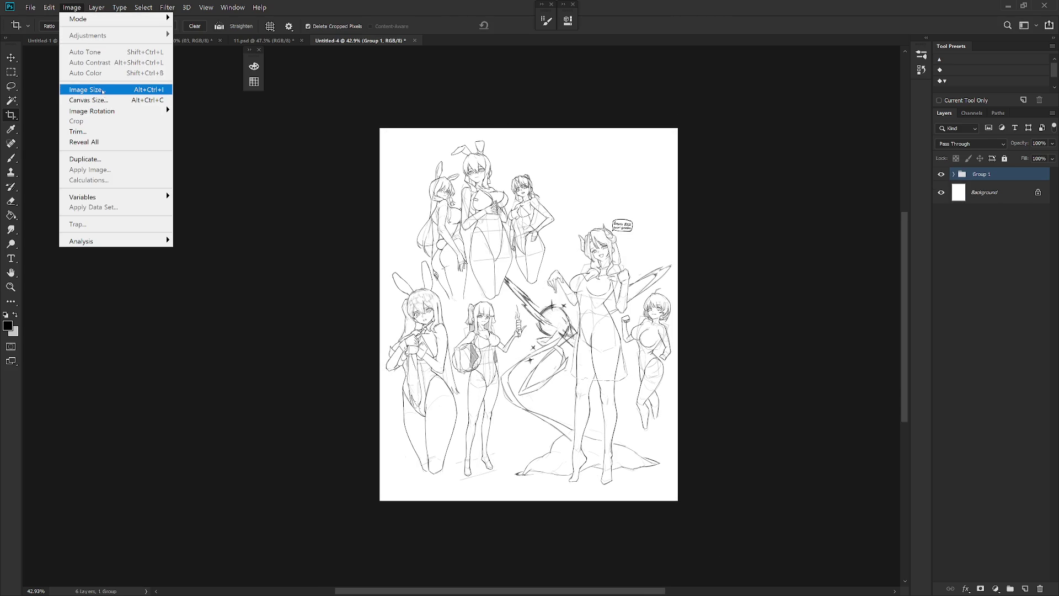
{"action": "left_click", "coordinate": [85, 100]}
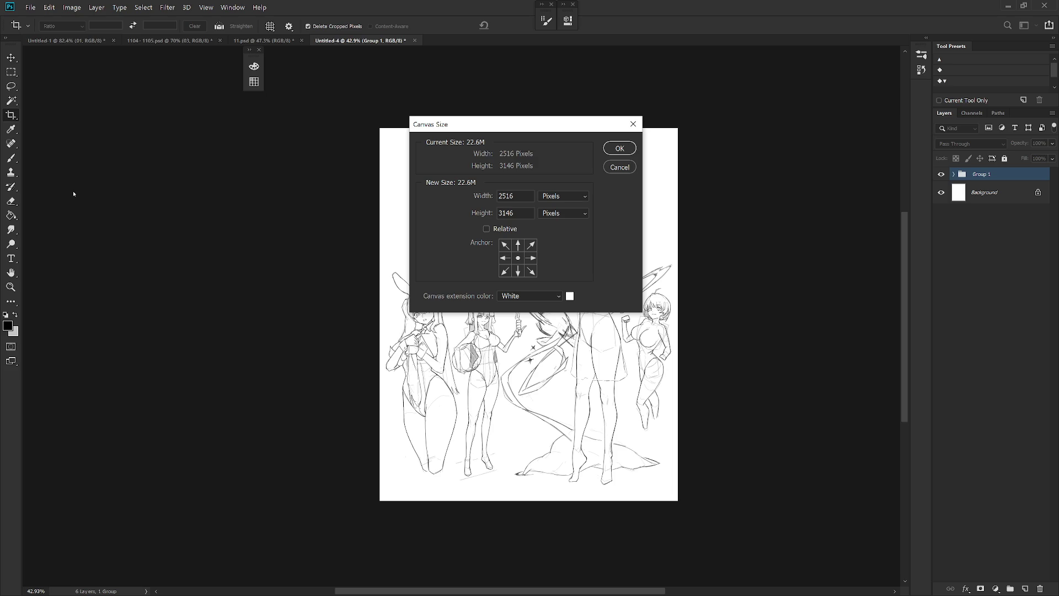
{"action": "left_click", "coordinate": [620, 167]}
{"action": "key", "text": "ctrl+z"}
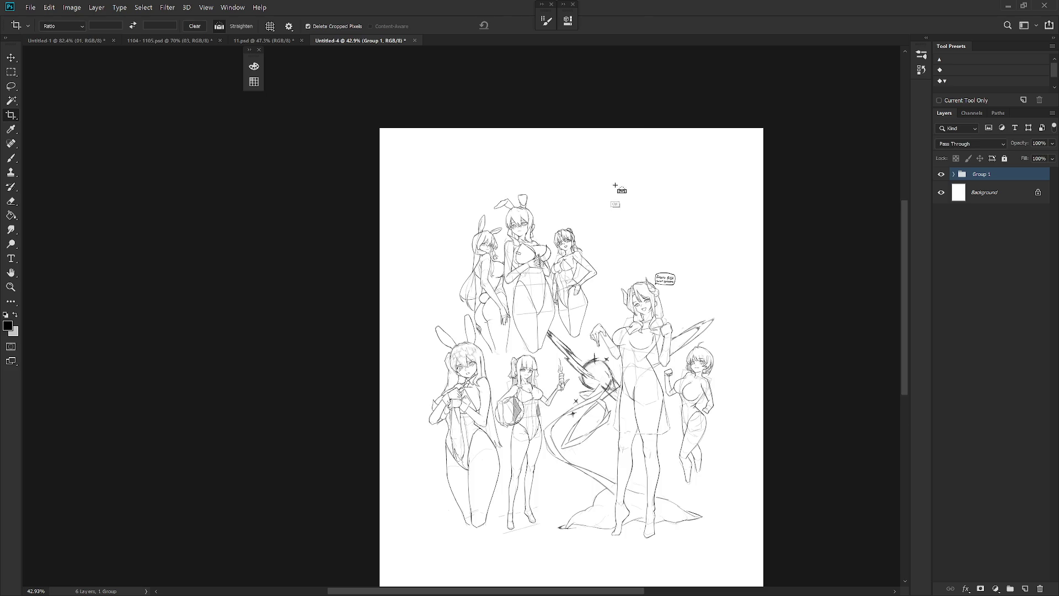
{"action": "key", "text": "v"}
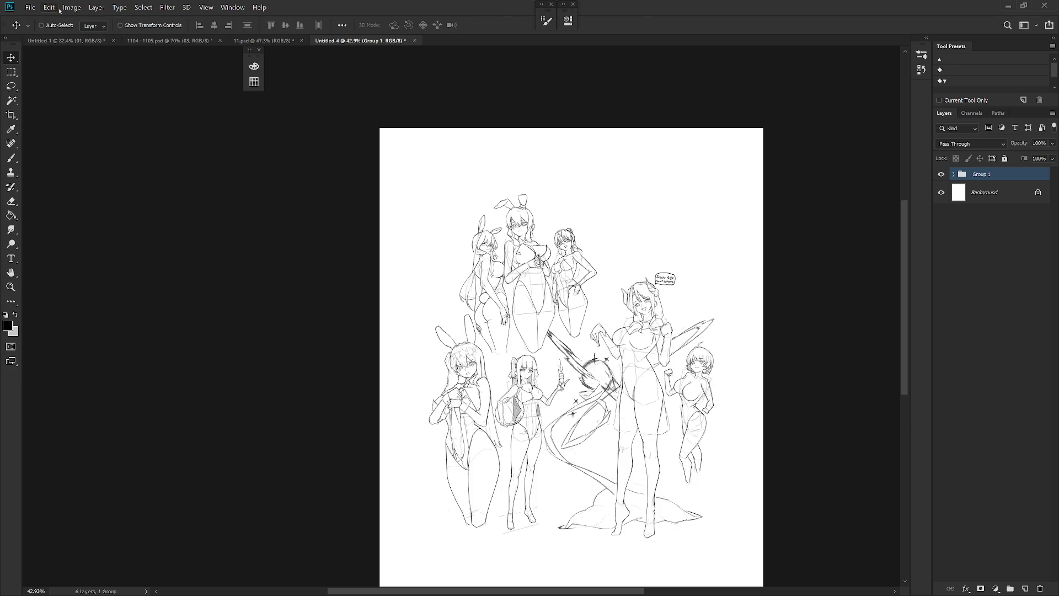
Resize the image to 2500×3125 px and select the Background layer.
{"action": "left_click", "coordinate": [71, 8]}
{"action": "left_click", "coordinate": [87, 90]}
{"action": "type", "text": "250"}
{"action": "key", "text": "Return"}
{"action": "key", "text": "ctrl+v"}
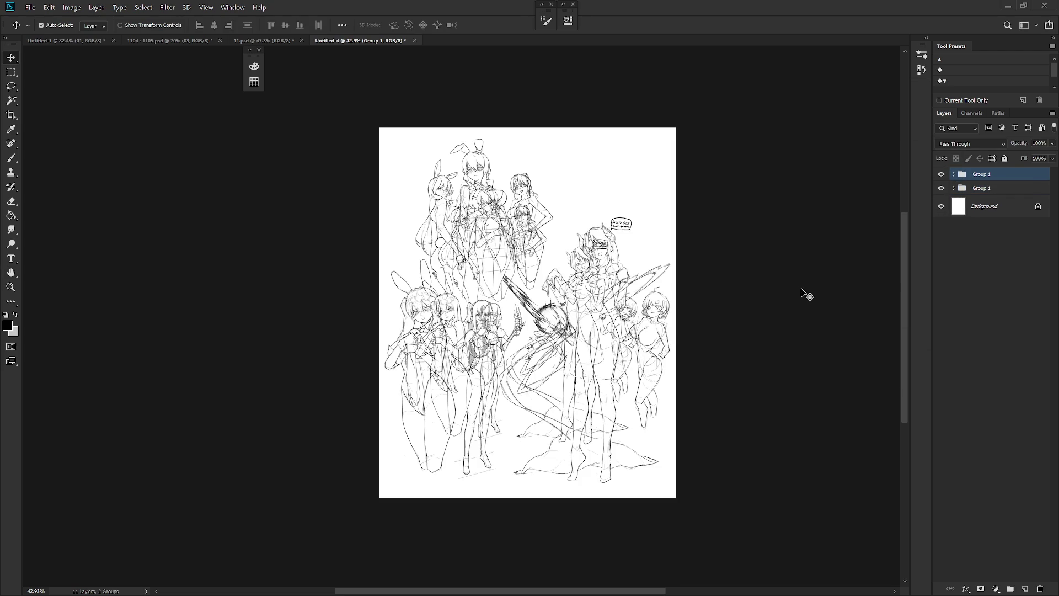
{"action": "left_click", "coordinate": [998, 200]}
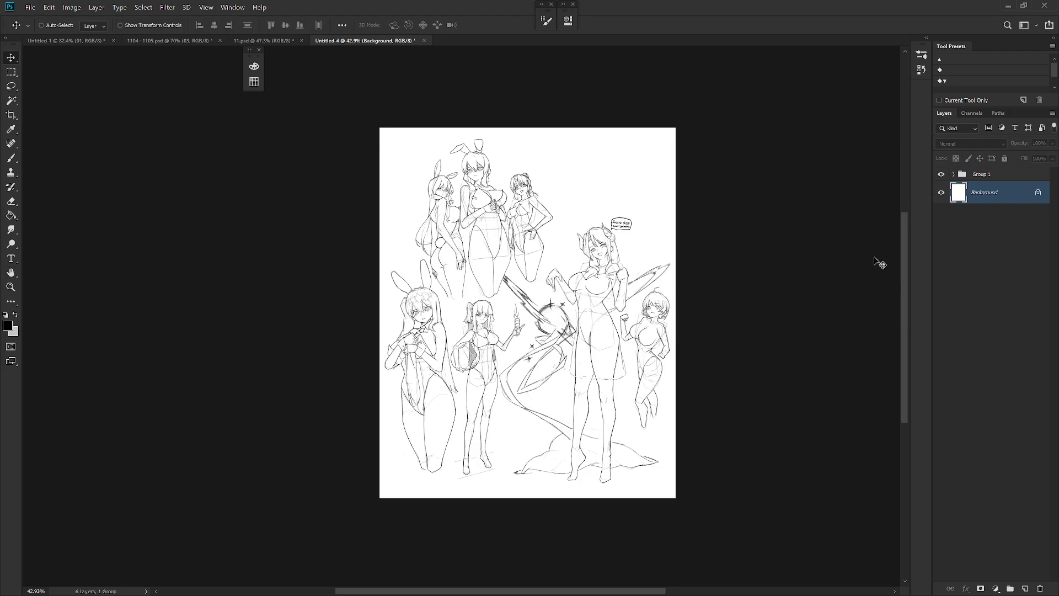
{"action": "scroll", "coordinate": [595, 395], "scroll_direction": "up", "scroll_amount": 1}
{"action": "key", "text": "ctrl+shift+s"}
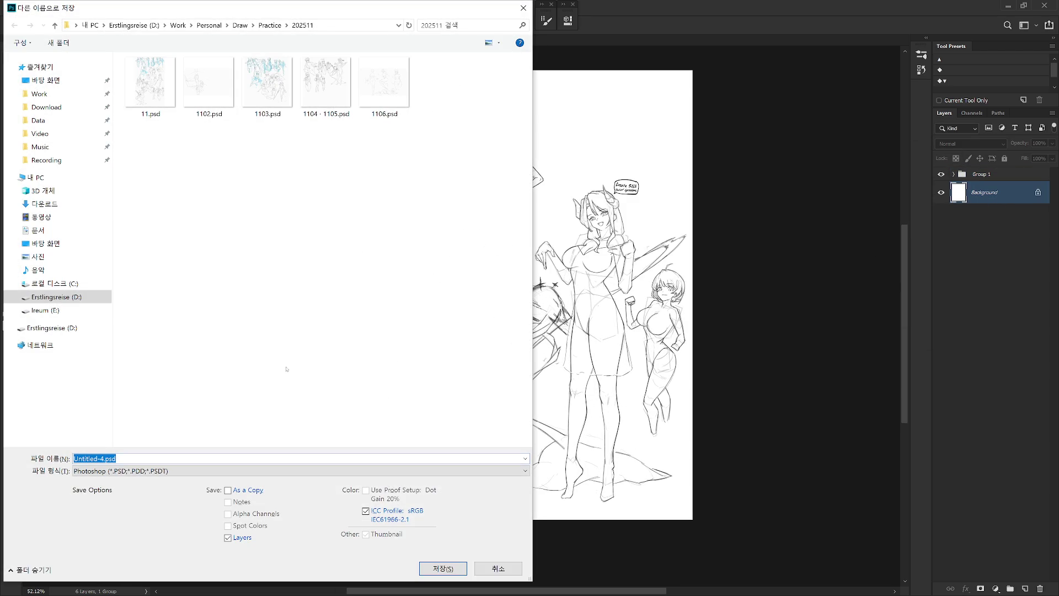
Set the Save As format to PNG with the file name 1109.png.
{"action": "left_click", "coordinate": [227, 470]}
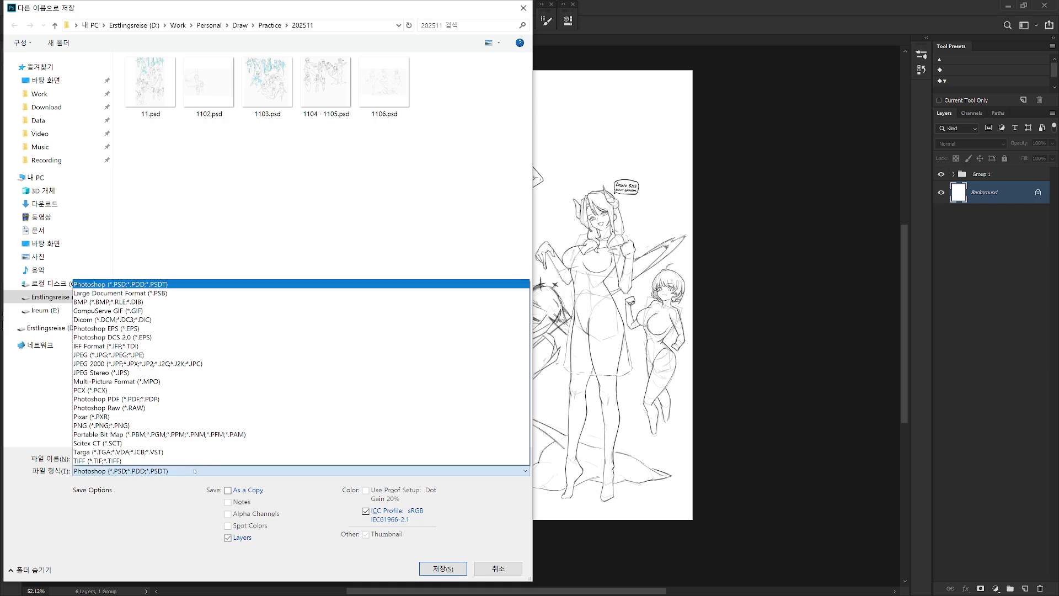
{"action": "left_click", "coordinate": [275, 379]}
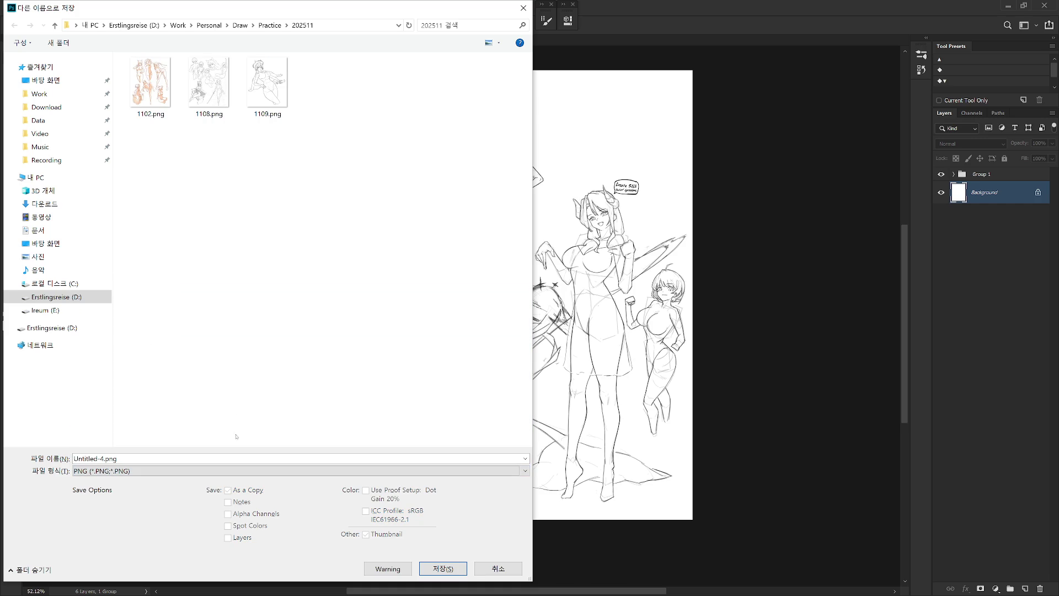
{"action": "triple_click", "coordinate": [236, 455]}
{"action": "type", "text": "11"}
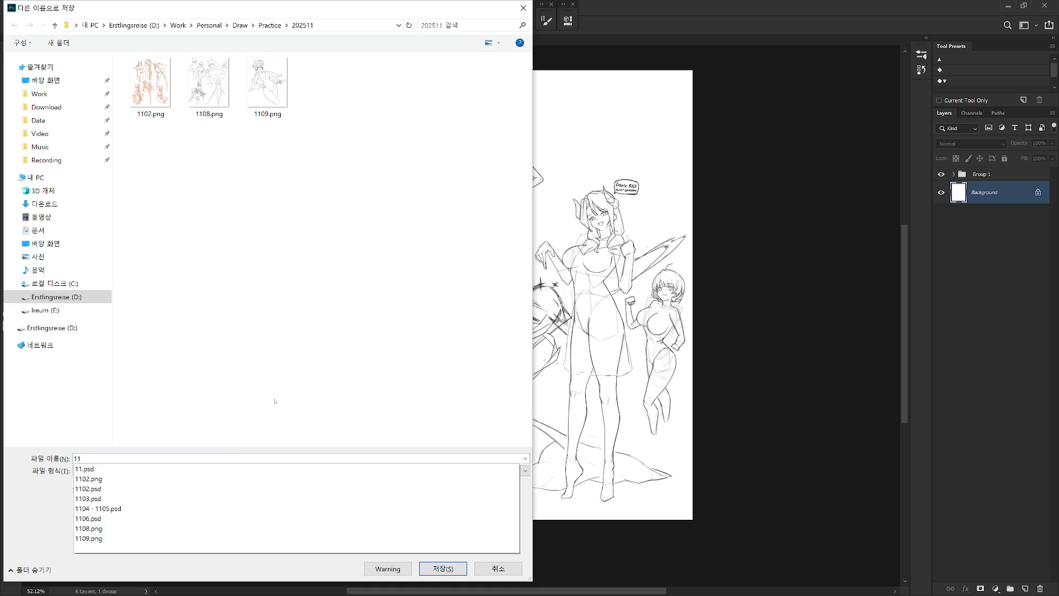
{"action": "type", "text": "09"}
{"action": "left_click", "coordinate": [264, 116]}
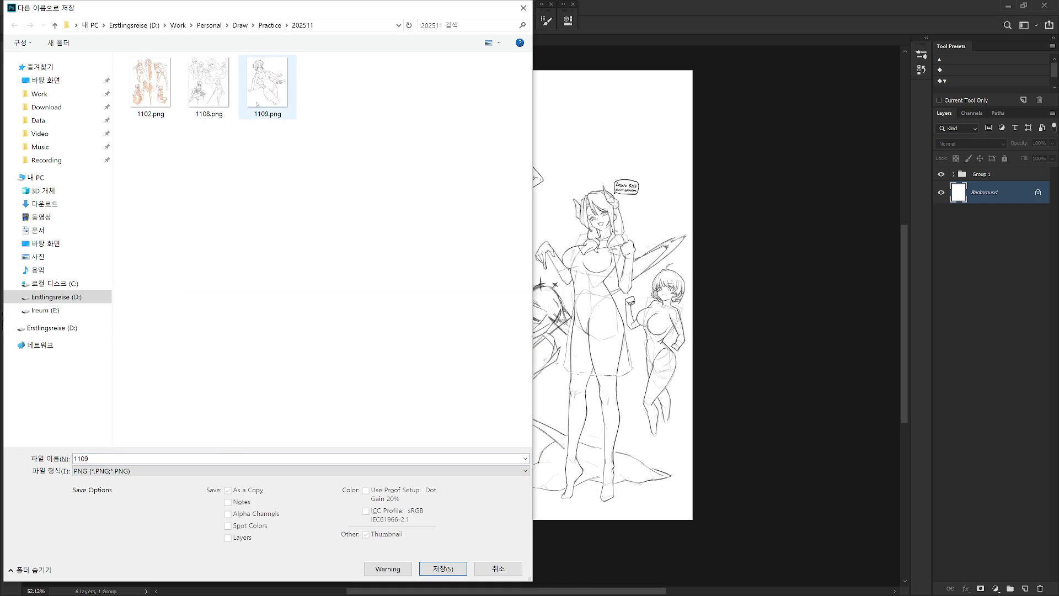
Rename the existing 1108.png in the folder to 1107, reselecting 1109.png.
{"action": "left_click", "coordinate": [205, 114]}
{"action": "left_click", "coordinate": [205, 113]}
{"action": "type", "text": "1107"}
{"action": "left_click", "coordinate": [263, 116]}
Export the sketch page as PNG file 1110, accepting the PNG options.
{"action": "left_click", "coordinate": [270, 176]}
{"action": "left_click", "coordinate": [139, 457]}
{"action": "type", "text": "1110"}
{"action": "key", "text": "Return"}
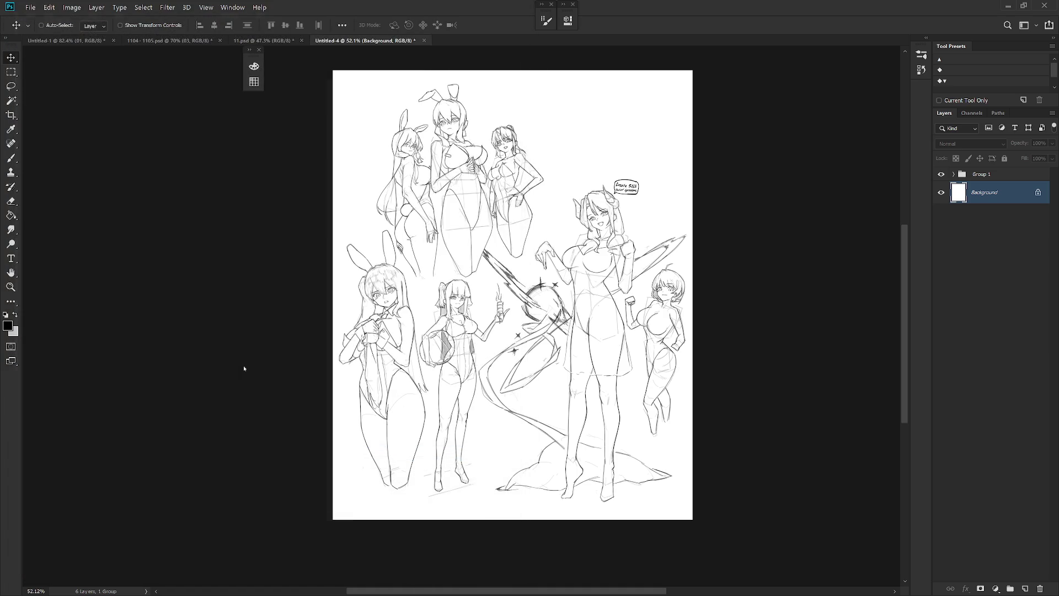
{"action": "key", "text": "Return"}
Close Untitled-4 without saving and save 11.psd.
{"action": "key", "text": "ctrl+w"}
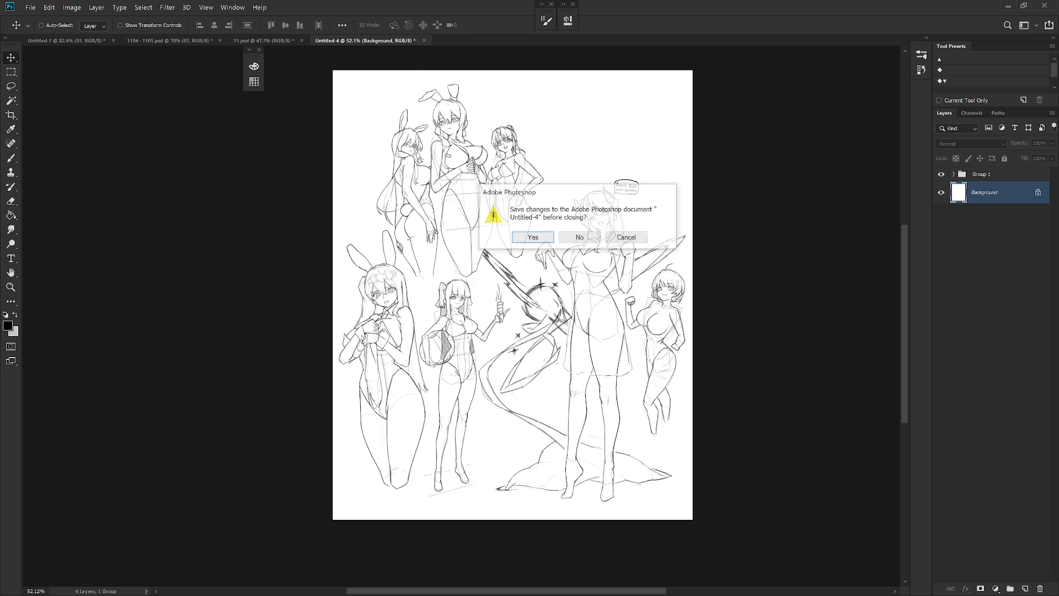
{"action": "key", "text": "n"}
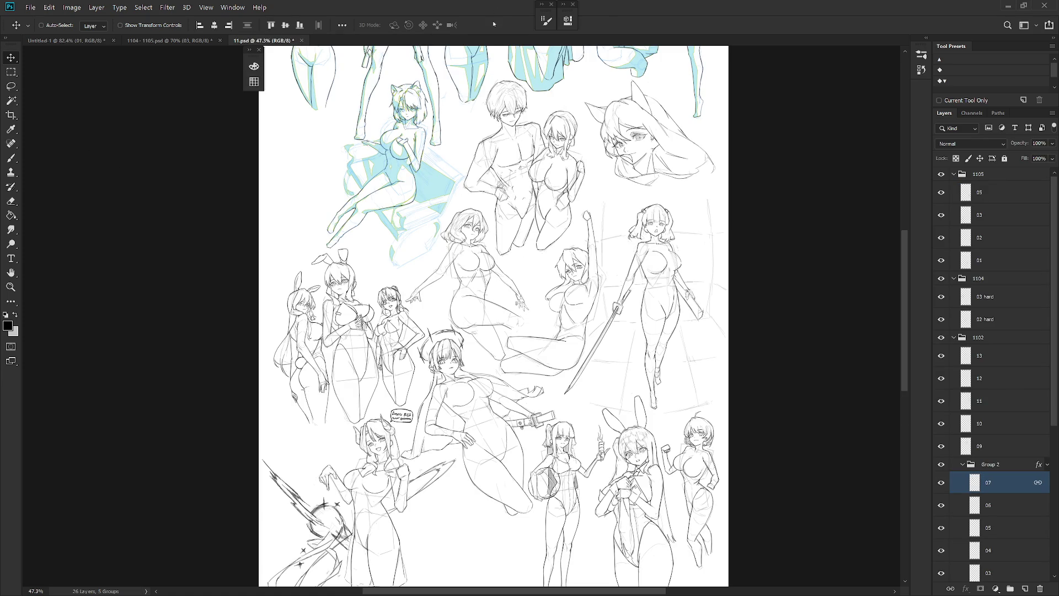
{"action": "scroll", "coordinate": [508, 234], "scroll_direction": "down", "scroll_amount": 3}
{"action": "key", "text": "ctrl+s"}
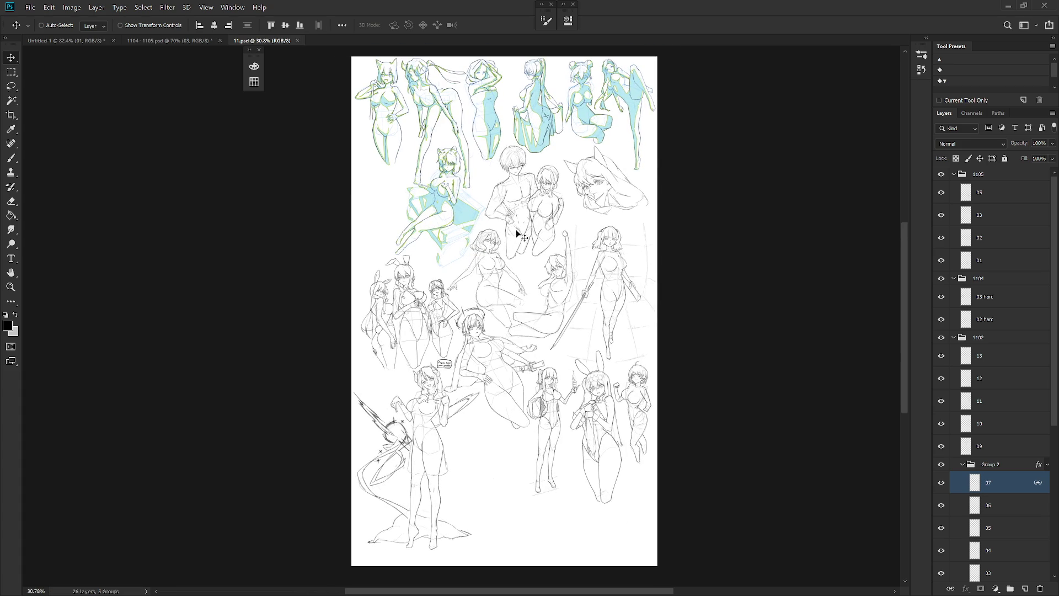
{"action": "mouse_move", "coordinate": [551, 248]}
{"action": "left_mouse_down"}
{"action": "mouse_move", "coordinate": [561, 362]}
{"action": "mouse_move", "coordinate": [533, 247]}
{"action": "left_mouse_up"}
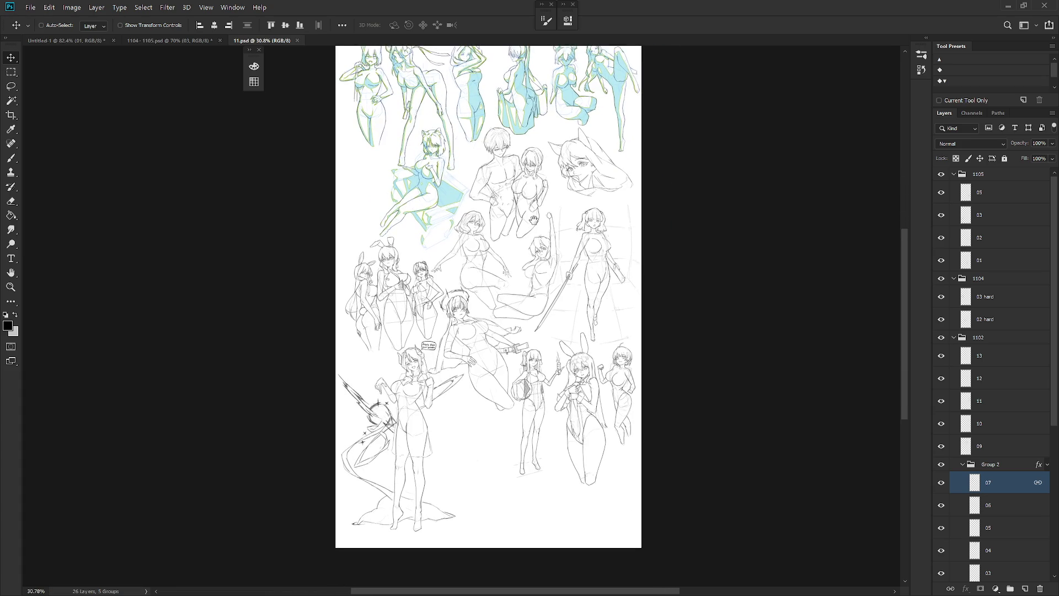
Save and close 1104 - 1105.psd, returning to 11.psd.
{"action": "left_click", "coordinate": [150, 40]}
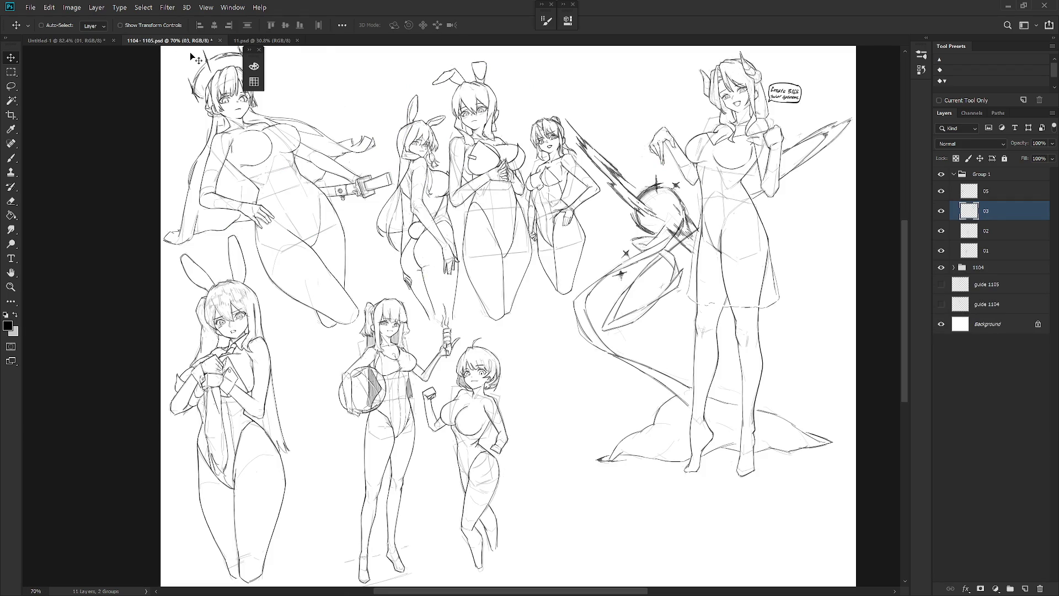
{"action": "key", "text": "ctrl+s"}
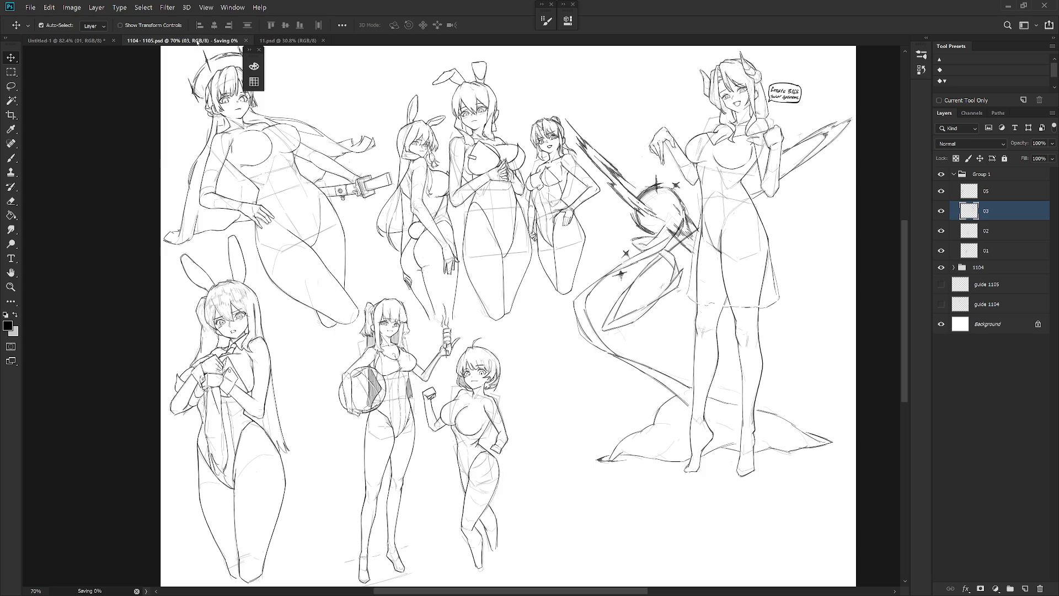
{"action": "left_click", "coordinate": [218, 41]}
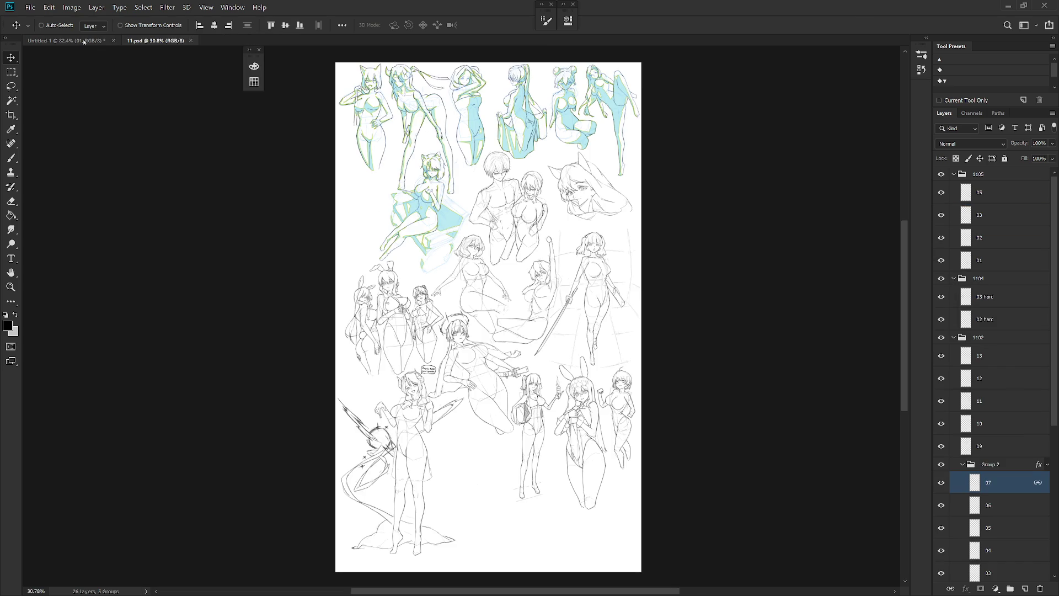
{"action": "left_click", "coordinate": [84, 42]}
{"action": "left_click", "coordinate": [148, 41]}
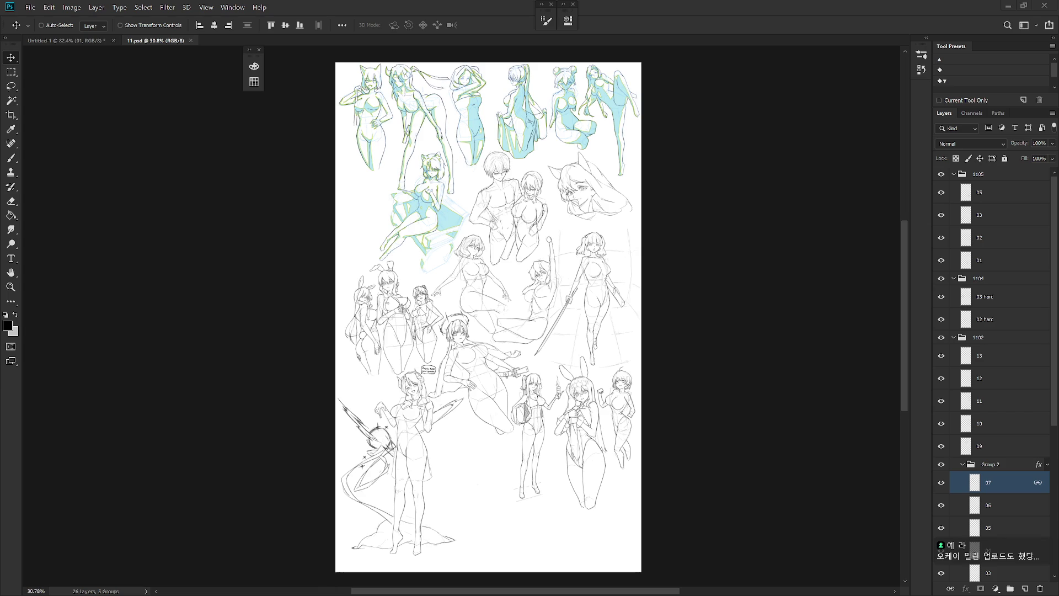
Close 11.psd and select the Brush tool with foreground and background colours swapped.
{"action": "left_click", "coordinate": [191, 41]}
{"action": "key", "text": "b"}
{"action": "key", "text": "x"}
{"action": "key", "text": "F6"}
{"action": "key", "text": "F6"}
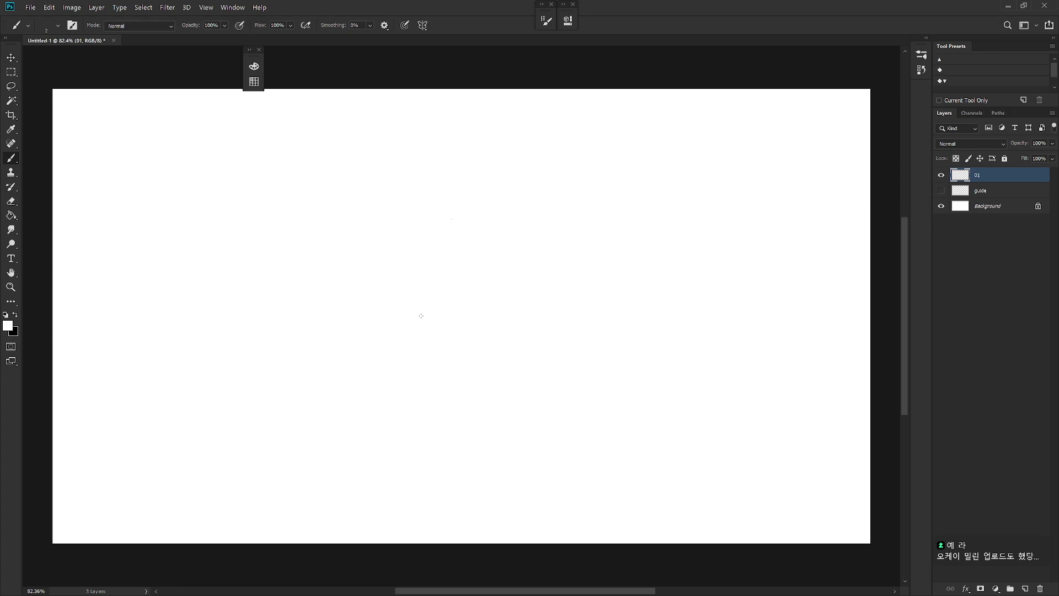
Open 1109.png from the practice folder for reference, then close it.
{"action": "key", "text": "ctrl+o"}
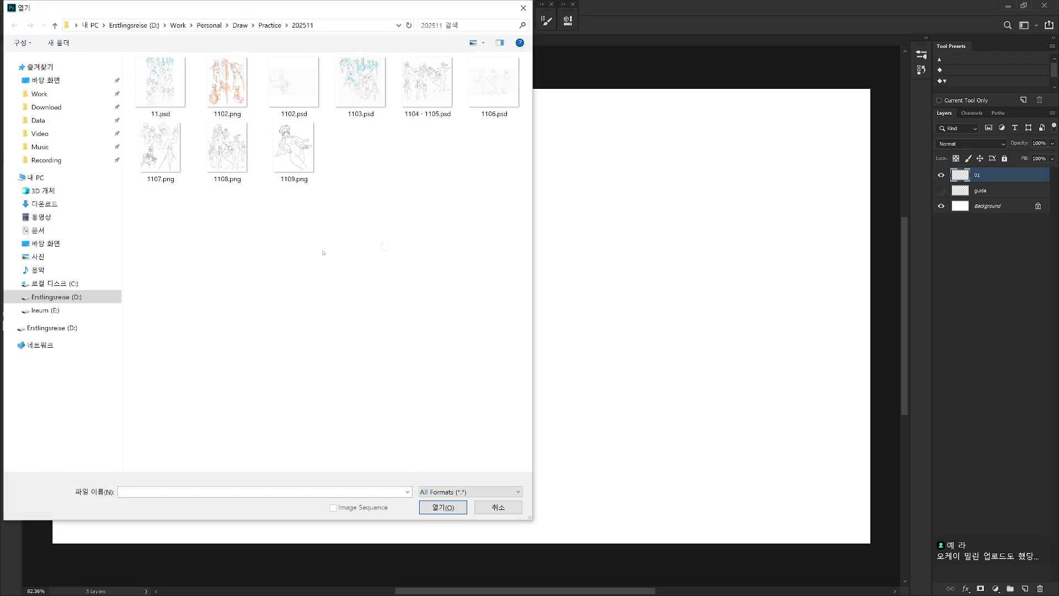
{"action": "left_click", "coordinate": [307, 167]}
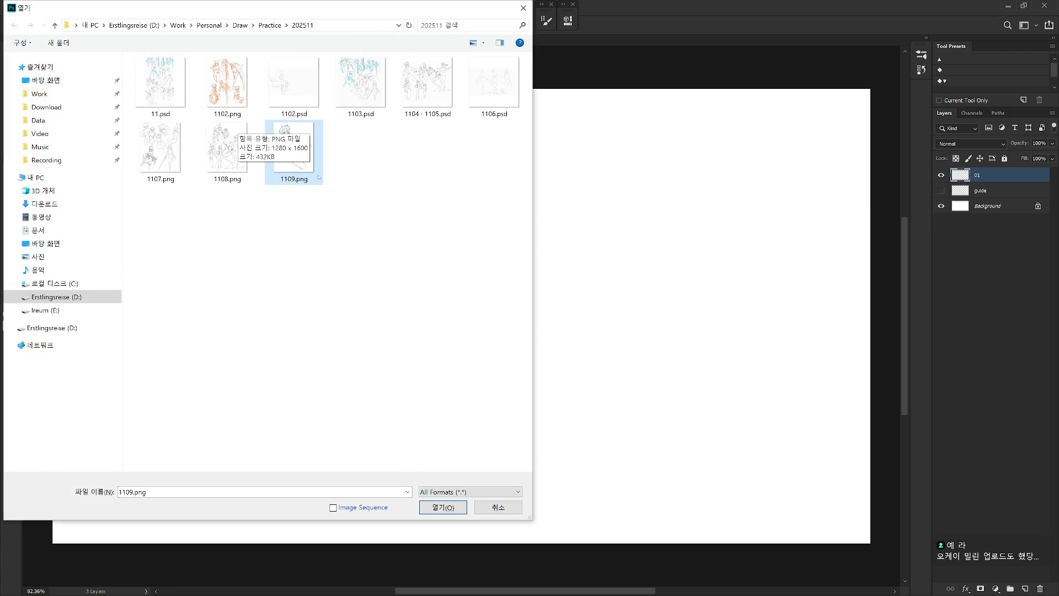
{"action": "double_click", "coordinate": [318, 179]}
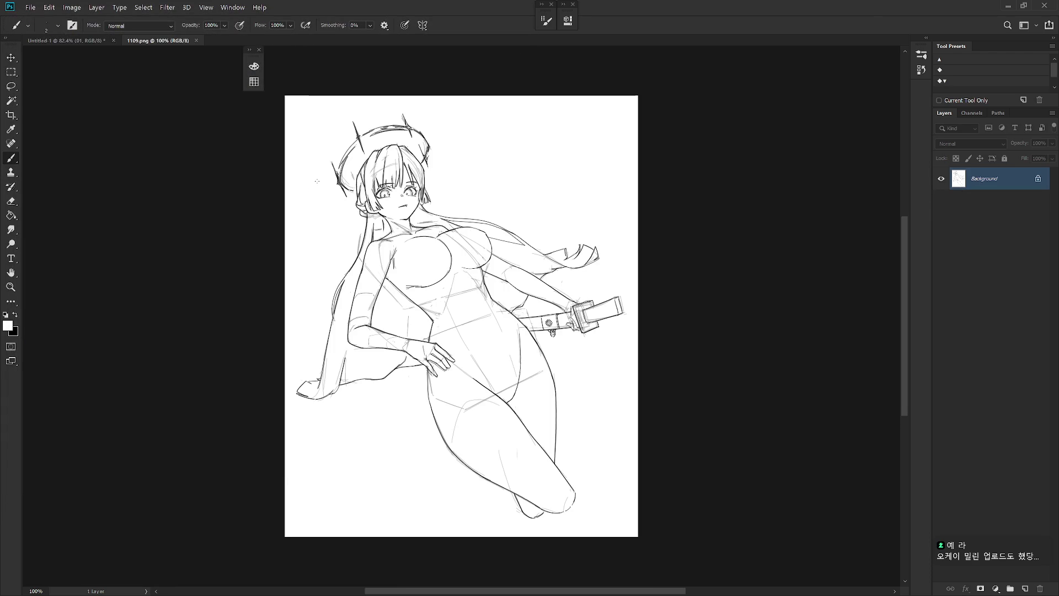
{"action": "left_click", "coordinate": [195, 40]}
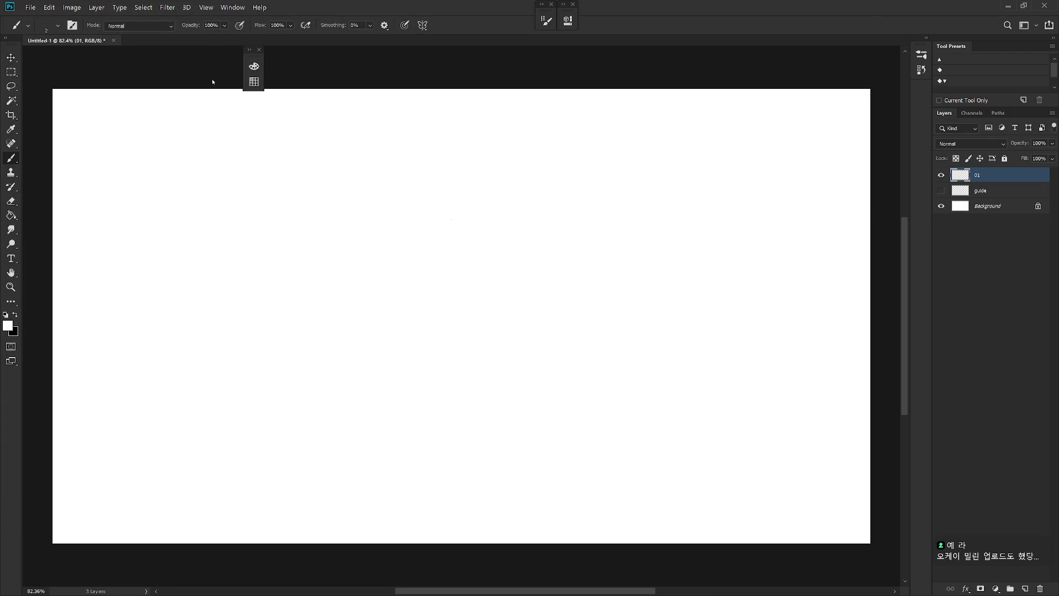
Sort the Open dialog by type, open 1106.psd for reference, then close it.
{"action": "key", "text": "ctrl+o"}
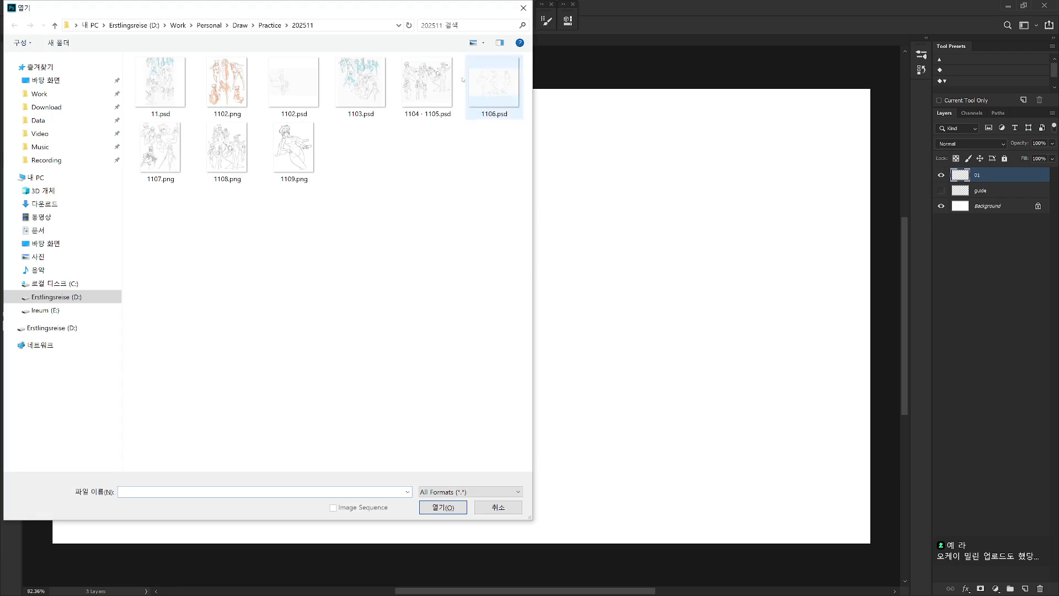
{"action": "right_click", "coordinate": [418, 222]}
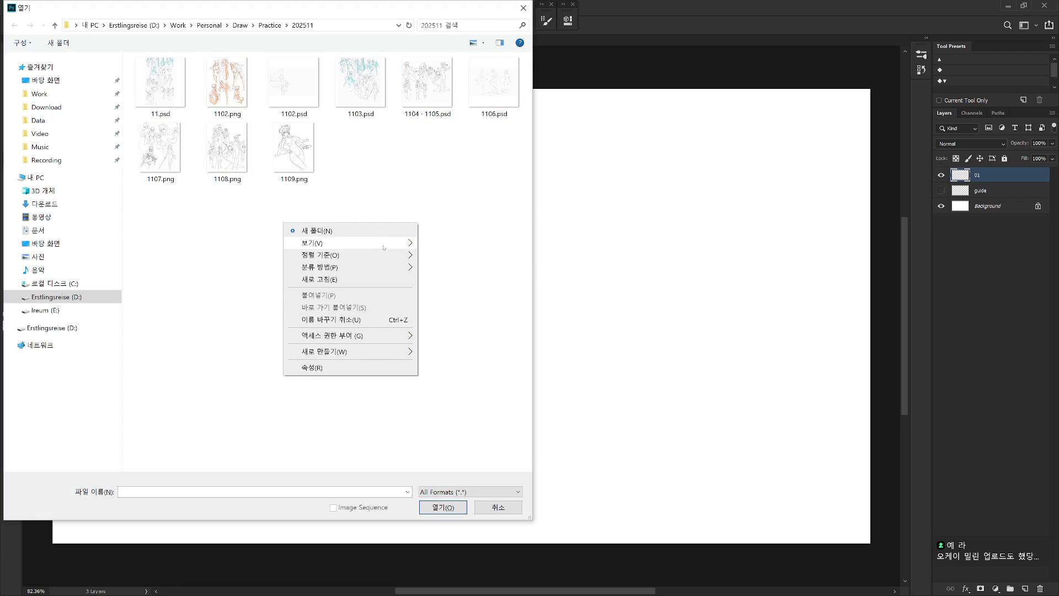
{"action": "mouse_move", "coordinate": [396, 252]}
{"action": "left_click", "coordinate": [212, 280]}
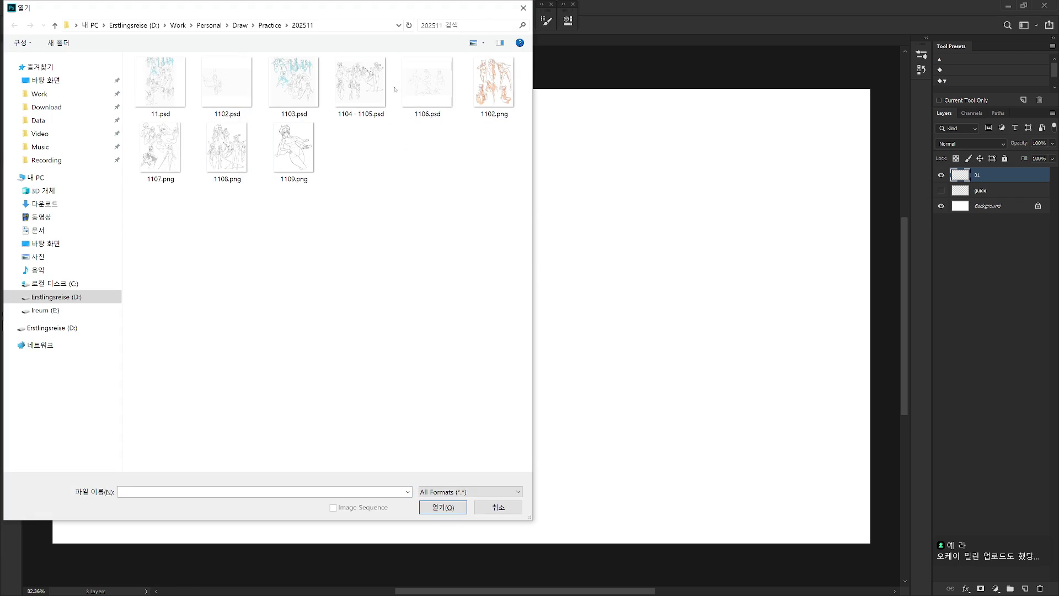
{"action": "left_click", "coordinate": [375, 82]}
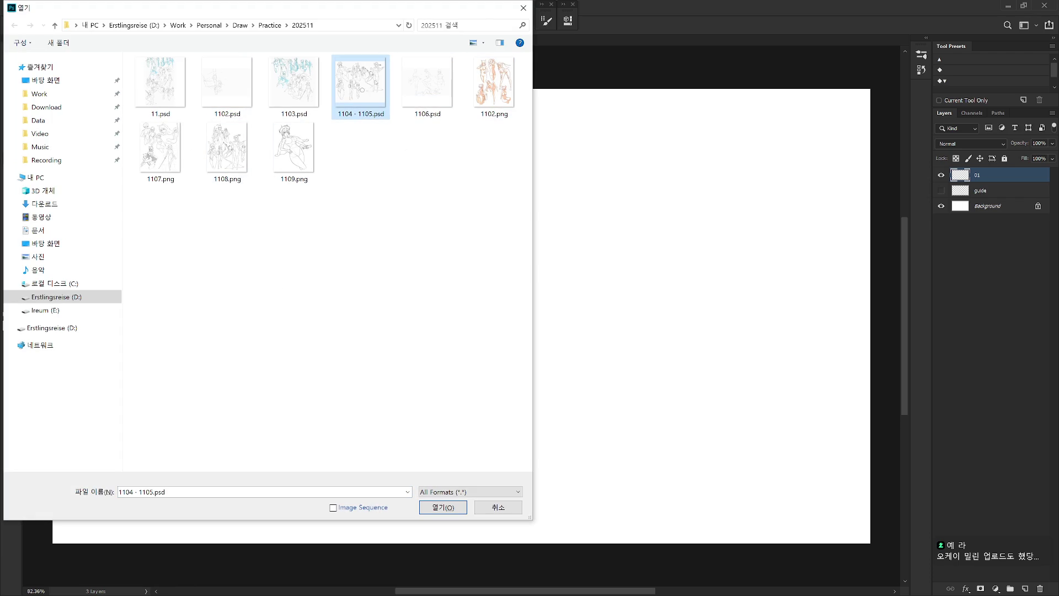
{"action": "double_click", "coordinate": [426, 83]}
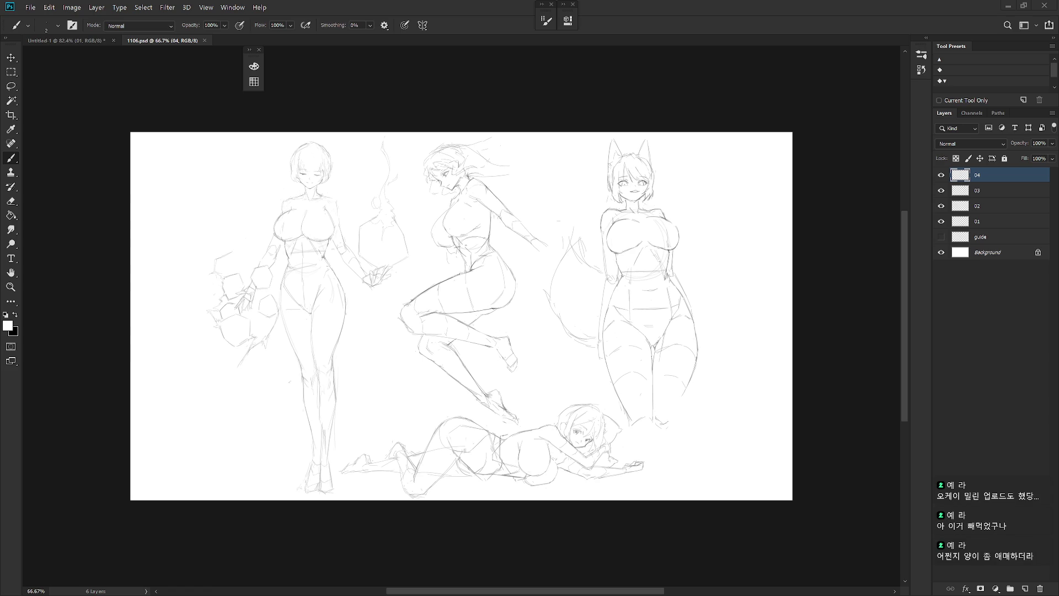
{"action": "key", "text": "ctrl+w"}
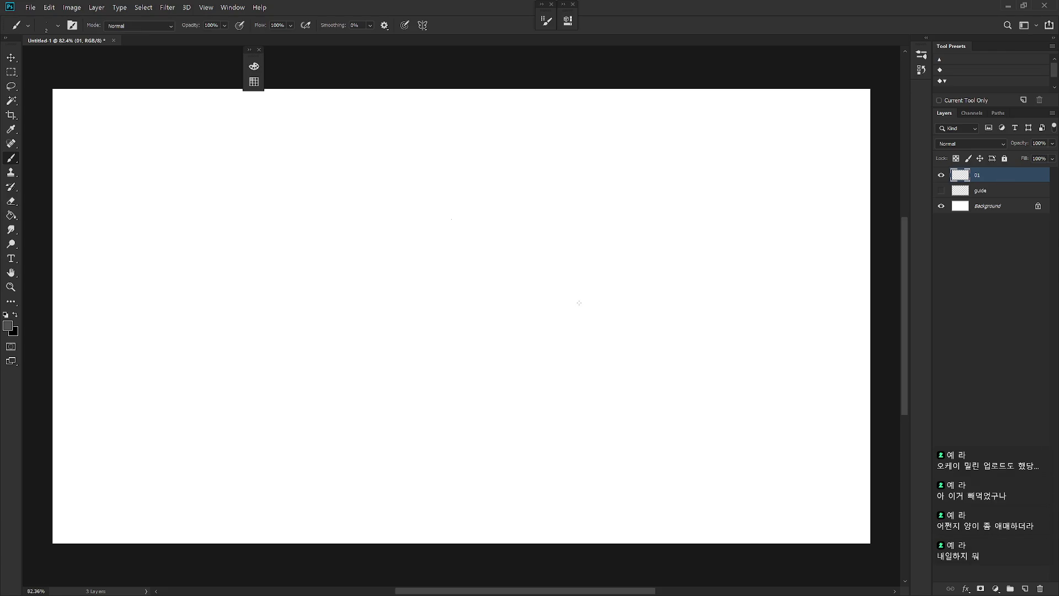
Check the brush presets, switch to full-screen view, and stroke the ribcage's top edge.
{"action": "right_click", "coordinate": [640, 290]}
{"action": "scroll", "coordinate": [717, 557], "scroll_direction": "down", "scroll_amount": 1}
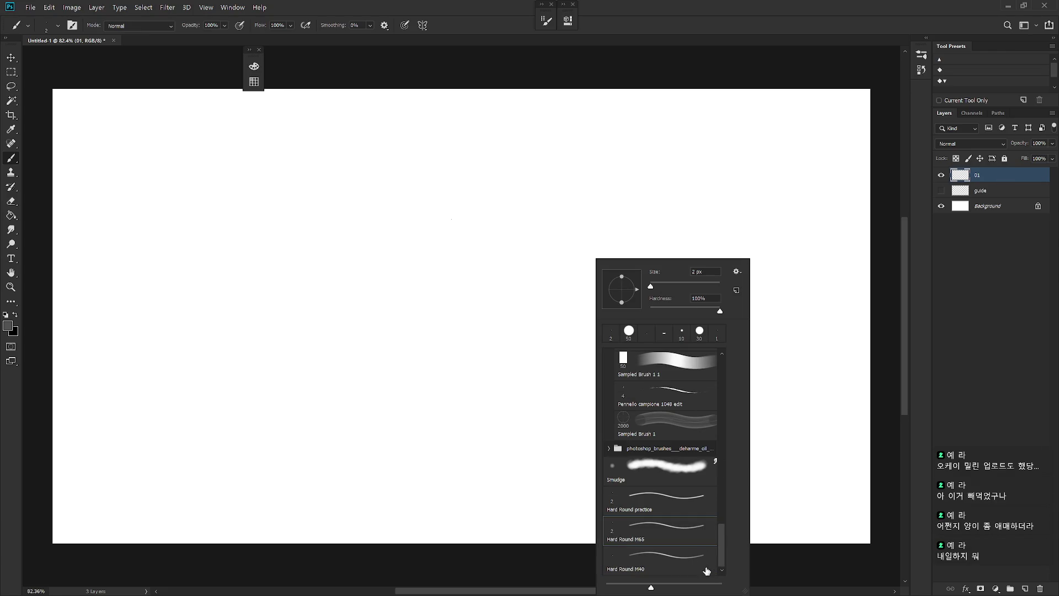
{"action": "key", "text": "Escape"}
{"action": "key", "text": "f"}
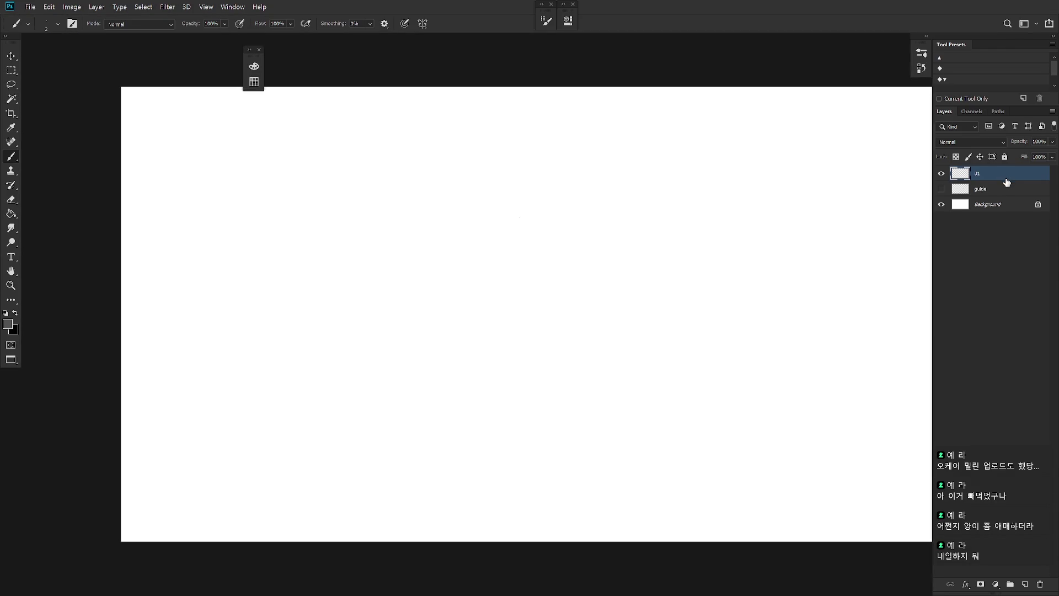
{"action": "key", "text": "f"}
{"action": "scroll", "coordinate": [542, 303], "scroll_direction": "up", "scroll_amount": 2}
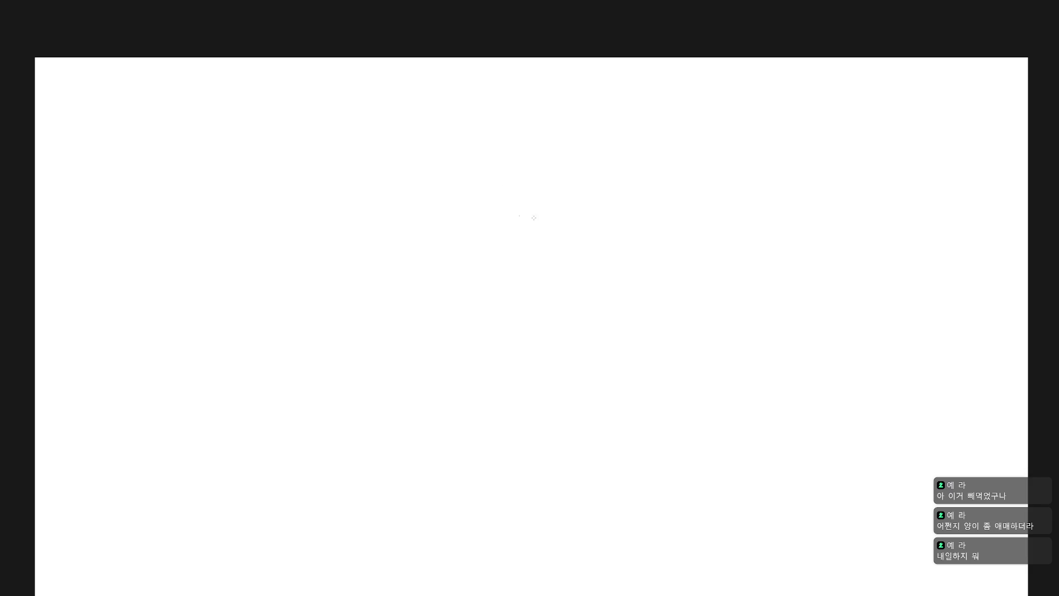
{"action": "mouse_move", "coordinate": [430, 255]}
{"action": "left_mouse_down"}
{"action": "mouse_move", "coordinate": [487, 229]}
{"action": "mouse_move", "coordinate": [430, 255]}
{"action": "mouse_move", "coordinate": [504, 242]}
{"action": "left_mouse_up"}
Undo and redraw the ribcage's top edge as a thin slanted line.
{"action": "key", "text": "ctrl+z"}
{"action": "key", "text": "ctrl+z"}
{"action": "key", "text": "ctrl+z"}
{"action": "key", "text": "ctrl+z"}
{"action": "left_click_drag", "start_coordinate": [434, 256], "coordinate": [498, 244]}
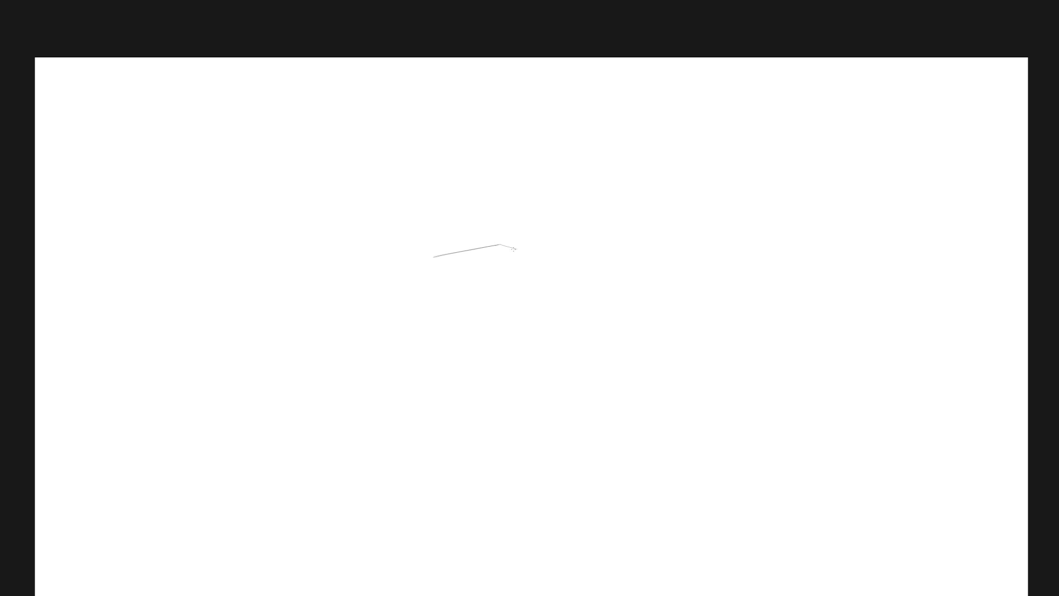
Extend the ribcage's top edge and draw its left side, retrying the strokes.
{"action": "left_click_drag", "start_coordinate": [502, 245], "coordinate": [521, 246]}
{"action": "key", "text": "ctrl+z"}
{"action": "left_click_drag", "start_coordinate": [433, 257], "coordinate": [423, 319]}
{"action": "key", "text": "ctrl+z"}
{"action": "mouse_move", "coordinate": [432, 259]}
{"action": "left_mouse_down"}
{"action": "mouse_move", "coordinate": [420, 328]}
{"action": "mouse_move", "coordinate": [428, 287]}
{"action": "left_mouse_up"}
Draw the ribcage's right side down from the top corner, redrawing it until it sits right.
{"action": "left_click_drag", "start_coordinate": [521, 246], "coordinate": [504, 319]}
{"action": "key", "text": "ctrl+z"}
{"action": "left_click", "coordinate": [516, 257], "text": "shift"}
{"action": "left_click_drag", "start_coordinate": [517, 257], "coordinate": [503, 324]}
{"action": "key", "text": "ctrl+z"}
{"action": "left_click_drag", "start_coordinate": [516, 258], "coordinate": [502, 326]}
{"action": "key", "text": "ctrl+z"}
{"action": "left_click_drag", "start_coordinate": [517, 259], "coordinate": [500, 330]}
{"action": "key", "text": "ctrl+z"}
{"action": "left_click_drag", "start_coordinate": [517, 259], "coordinate": [499, 329]}
{"action": "key", "text": "ctrl+z"}
{"action": "left_click_drag", "start_coordinate": [516, 258], "coordinate": [503, 325]}
{"action": "key", "text": "ctrl+z"}
Draw the ribcage's bottom edge and redo its right side so the box closes.
{"action": "key", "text": "ctrl+z"}
{"action": "left_click_drag", "start_coordinate": [517, 258], "coordinate": [504, 321]}
{"action": "left_click_drag", "start_coordinate": [517, 263], "coordinate": [503, 328]}
{"action": "left_click_drag", "start_coordinate": [518, 257], "coordinate": [500, 333]}
{"action": "left_click_drag", "start_coordinate": [420, 328], "coordinate": [504, 333]}
{"action": "key", "text": "ctrl+z"}
Draw a smaller head box above the ribcage with its top and both sides.
{"action": "key", "text": "ctrl+z"}
{"action": "key", "text": "ctrl+z"}
{"action": "key", "text": "ctrl+z"}
{"action": "left_click_drag", "start_coordinate": [515, 255], "coordinate": [501, 320]}
{"action": "left_click_drag", "start_coordinate": [517, 257], "coordinate": [508, 325]}
{"action": "key", "text": "ctrl+z"}
{"action": "left_click_drag", "start_coordinate": [517, 258], "coordinate": [506, 330]}
{"action": "left_click_drag", "start_coordinate": [518, 257], "coordinate": [507, 321]}
{"action": "mouse_move", "coordinate": [504, 186]}
{"action": "left_mouse_down"}
{"action": "mouse_move", "coordinate": [466, 186]}
{"action": "mouse_move", "coordinate": [498, 182]}
{"action": "left_mouse_up"}
{"action": "key", "text": "ctrl+z"}
{"action": "key", "text": "ctrl+z"}
{"action": "mouse_move", "coordinate": [473, 181]}
{"action": "left_mouse_down"}
{"action": "mouse_move", "coordinate": [519, 180]}
{"action": "mouse_move", "coordinate": [470, 213]}
{"action": "mouse_move", "coordinate": [470, 229]}
{"action": "left_mouse_up"}
{"action": "key", "text": "ctrl+z"}
{"action": "key", "text": "ctrl+z"}
{"action": "key", "text": "ctrl+z"}
{"action": "mouse_move", "coordinate": [462, 177]}
{"action": "left_mouse_down"}
{"action": "mouse_move", "coordinate": [515, 179]}
{"action": "mouse_move", "coordinate": [464, 229]}
{"action": "left_mouse_up"}
{"action": "key", "text": "ctrl+z"}
{"action": "left_click_drag", "start_coordinate": [516, 188], "coordinate": [507, 226]}
{"action": "key", "text": "ctrl+z"}
{"action": "mouse_move", "coordinate": [515, 177]}
{"action": "left_mouse_down"}
{"action": "mouse_move", "coordinate": [513, 228]}
{"action": "mouse_move", "coordinate": [440, 215]}
{"action": "mouse_move", "coordinate": [500, 239]}
{"action": "left_mouse_up"}
{"action": "key", "text": "ctrl+z"}
{"action": "key", "text": "ctrl+z"}
Lasso the head box and rotate it slightly clockwise with Free Transform.
{"action": "key", "text": "l"}
{"action": "left_click_drag", "start_coordinate": [568, 147], "coordinate": [582, 161]}
{"action": "key", "text": "Return"}
{"action": "left_click", "coordinate": [571, 175]}
Try a brush line below the ribcage for the pelvis, then remove it.
{"action": "key", "text": "b"}
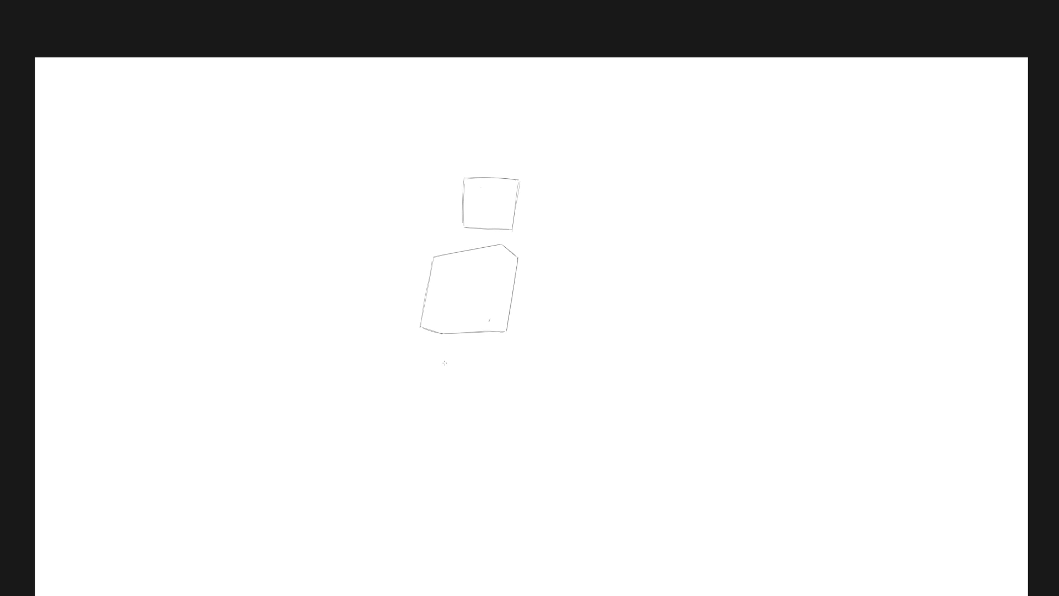
{"action": "left_click_drag", "start_coordinate": [435, 386], "coordinate": [504, 377]}
{"action": "key", "text": "ctrl+z"}
{"action": "left_click_drag", "start_coordinate": [431, 386], "coordinate": [512, 378]}
{"action": "scroll", "coordinate": [480, 396], "scroll_direction": "down", "scroll_amount": 1}
{"action": "key", "text": "ctrl+z"}
Draw the pelvis's right side and link it to the ribcage's right corner.
{"action": "mouse_move", "coordinate": [477, 363]}
{"action": "left_mouse_down"}
{"action": "mouse_move", "coordinate": [508, 363]}
{"action": "mouse_move", "coordinate": [509, 431]}
{"action": "left_mouse_up"}
{"action": "key", "text": "ctrl+z"}
{"action": "left_click_drag", "start_coordinate": [508, 364], "coordinate": [510, 421]}
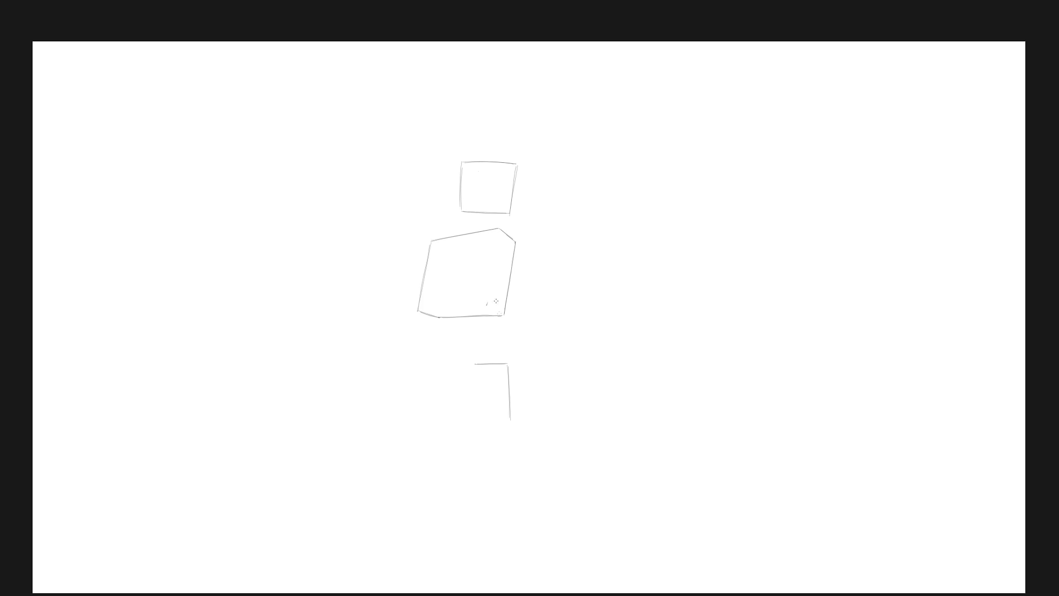
{"action": "left_click_drag", "start_coordinate": [504, 323], "coordinate": [504, 359]}
Draw the left waist curve under the ribcage and try a hip line.
{"action": "left_click_drag", "start_coordinate": [423, 326], "coordinate": [434, 357]}
{"action": "key", "text": "ctrl+z"}
{"action": "left_click_drag", "start_coordinate": [422, 320], "coordinate": [433, 357]}
{"action": "key", "text": "ctrl+z"}
{"action": "left_click_drag", "start_coordinate": [418, 319], "coordinate": [429, 359]}
{"action": "left_click_drag", "start_coordinate": [503, 320], "coordinate": [505, 350]}
{"action": "left_click_drag", "start_coordinate": [430, 365], "coordinate": [470, 363]}
{"action": "key", "text": "ctrl+z"}
Draw the pelvis block's left and right sides and its top edge.
{"action": "left_click_drag", "start_coordinate": [535, 402], "coordinate": [551, 382]}
{"action": "mouse_move", "coordinate": [447, 347]}
{"action": "left_mouse_down"}
{"action": "mouse_move", "coordinate": [493, 343]}
{"action": "mouse_move", "coordinate": [445, 395]}
{"action": "left_mouse_up"}
{"action": "key", "text": "ctrl+z"}
{"action": "key", "text": "ctrl+z"}
{"action": "key", "text": "ctrl+z"}
{"action": "left_click_drag", "start_coordinate": [523, 348], "coordinate": [525, 400]}
{"action": "left_click_drag", "start_coordinate": [523, 348], "coordinate": [527, 393]}
{"action": "left_click_drag", "start_coordinate": [442, 349], "coordinate": [451, 398]}
{"action": "left_click_drag", "start_coordinate": [441, 346], "coordinate": [449, 395]}
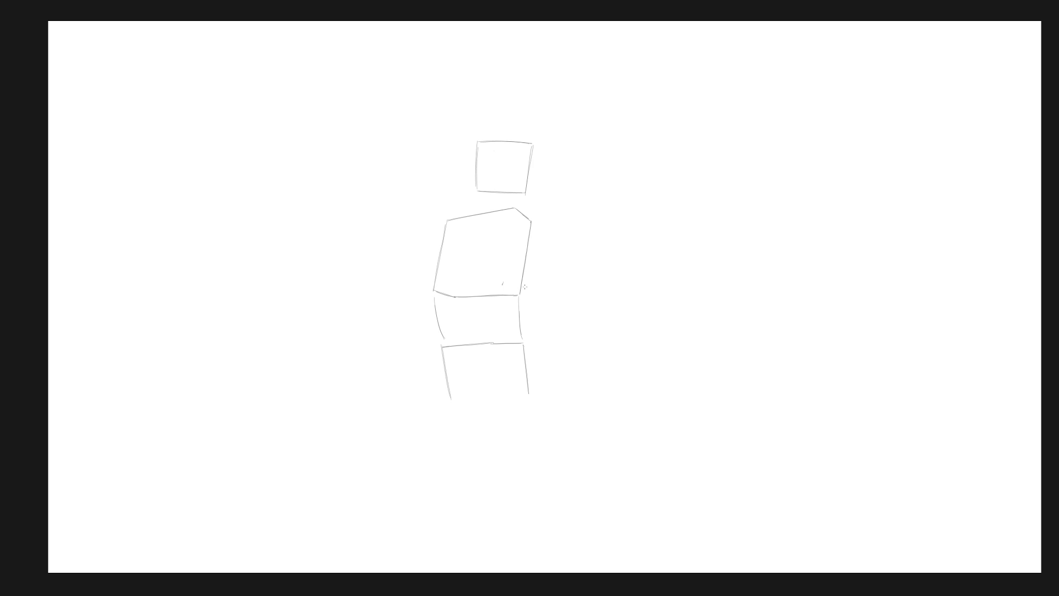
{"action": "key", "text": "ctrl+z"}
{"action": "left_click_drag", "start_coordinate": [442, 349], "coordinate": [520, 343]}
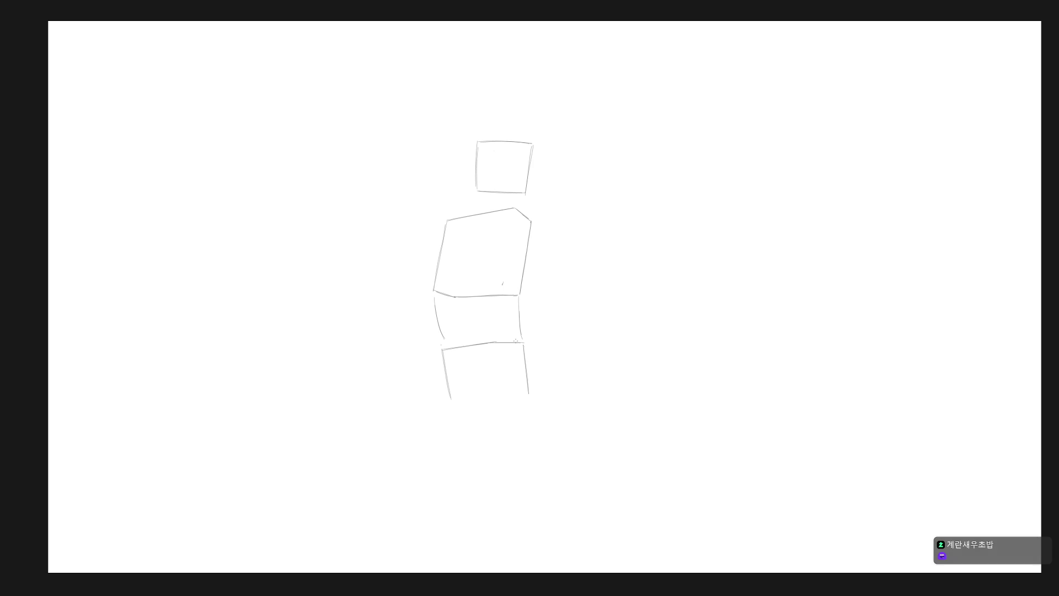
Close the pelvis box's bottom edge and redraw the waist's right side.
{"action": "left_click_drag", "start_coordinate": [453, 398], "coordinate": [531, 393]}
{"action": "key", "text": "ctrl+z"}
{"action": "key", "text": "ctrl+z"}
{"action": "key", "text": "ctrl+z"}
{"action": "left_click_drag", "start_coordinate": [520, 298], "coordinate": [523, 339]}
Add a shoulder arc and contour strokes along the ribcage's upper-left and left side.
{"action": "left_click_drag", "start_coordinate": [466, 263], "coordinate": [468, 254]}
{"action": "mouse_move", "coordinate": [520, 217]}
{"action": "left_mouse_down"}
{"action": "mouse_move", "coordinate": [508, 228]}
{"action": "mouse_move", "coordinate": [522, 238]}
{"action": "mouse_move", "coordinate": [517, 214]}
{"action": "left_mouse_up"}
{"action": "key", "text": "ctrl+z"}
{"action": "left_click_drag", "start_coordinate": [448, 246], "coordinate": [465, 222]}
{"action": "left_click_drag", "start_coordinate": [444, 267], "coordinate": [446, 312]}
{"action": "key", "text": "ctrl+z"}
{"action": "mouse_move", "coordinate": [443, 268]}
{"action": "left_mouse_down"}
{"action": "mouse_move", "coordinate": [446, 313]}
{"action": "mouse_move", "coordinate": [460, 278]}
{"action": "left_mouse_up"}
Draw diagonal chest lines forming a V and darken the ribcage's curved upper-left edge.
{"action": "mouse_move", "coordinate": [446, 318]}
{"action": "left_mouse_down"}
{"action": "mouse_move", "coordinate": [461, 274]}
{"action": "mouse_move", "coordinate": [484, 312]}
{"action": "left_mouse_up"}
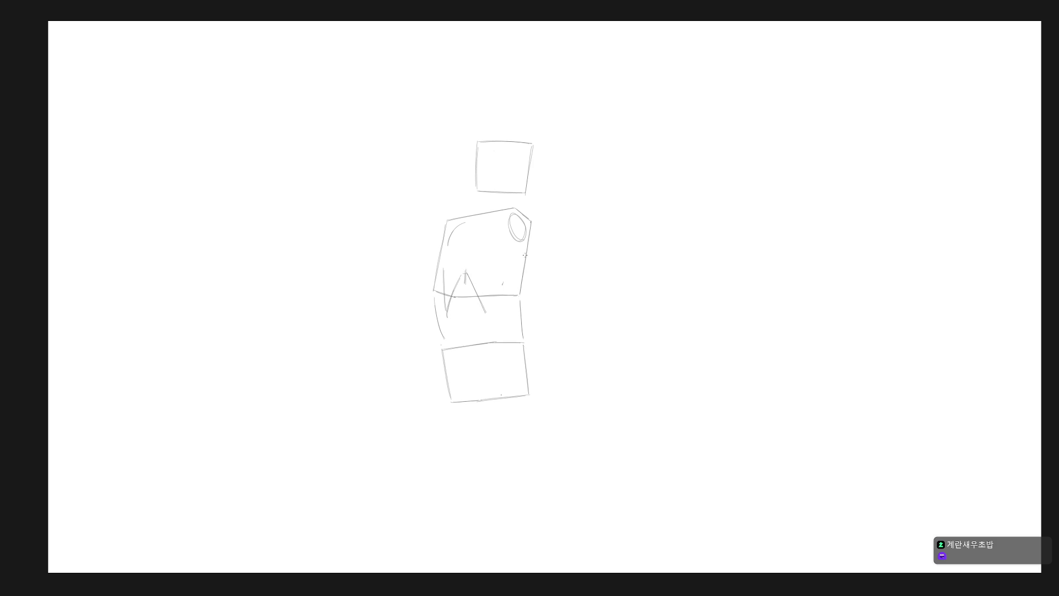
{"action": "left_click_drag", "start_coordinate": [523, 259], "coordinate": [488, 317]}
{"action": "left_click_drag", "start_coordinate": [464, 222], "coordinate": [449, 253]}
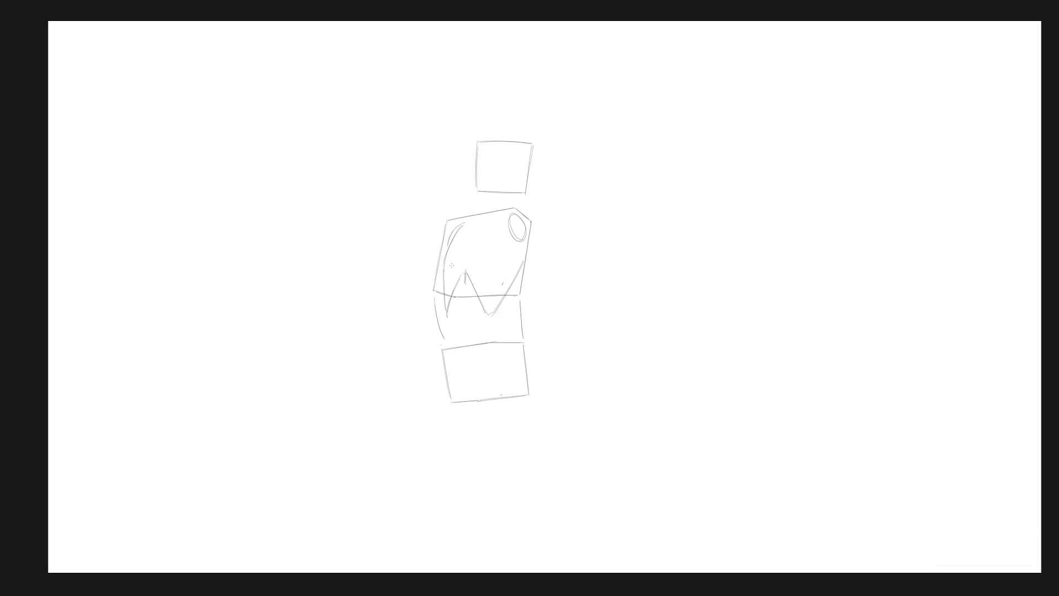
{"action": "left_click_drag", "start_coordinate": [461, 232], "coordinate": [444, 272]}
{"action": "left_click_drag", "start_coordinate": [462, 234], "coordinate": [512, 222]}
Add contour lines down both torso sides from the ribcage toward the pelvis.
{"action": "key", "text": "ctrl+z"}
{"action": "key", "text": "ctrl+z"}
{"action": "left_click_drag", "start_coordinate": [522, 259], "coordinate": [491, 314]}
{"action": "left_click_drag", "start_coordinate": [520, 227], "coordinate": [515, 259]}
{"action": "left_click_drag", "start_coordinate": [499, 308], "coordinate": [499, 325]}
{"action": "left_click_drag", "start_coordinate": [499, 307], "coordinate": [508, 327]}
{"action": "left_click_drag", "start_coordinate": [454, 318], "coordinate": [448, 334]}
{"action": "left_click_drag", "start_coordinate": [444, 279], "coordinate": [451, 333]}
{"action": "mouse_move", "coordinate": [456, 299]}
{"action": "left_mouse_down"}
{"action": "mouse_move", "coordinate": [451, 337]}
{"action": "mouse_move", "coordinate": [518, 343]}
{"action": "mouse_move", "coordinate": [523, 356]}
{"action": "left_mouse_up"}
{"action": "key", "text": "ctrl+z"}
{"action": "key", "text": "ctrl+z"}
Erase parts of the chest V and redraw its right arm as a softer curve.
{"action": "key", "text": "e"}
{"action": "left_click_drag", "start_coordinate": [467, 269], "coordinate": [466, 284]}
{"action": "key", "text": "e"}
{"action": "left_click_drag", "start_coordinate": [458, 278], "coordinate": [451, 293]}
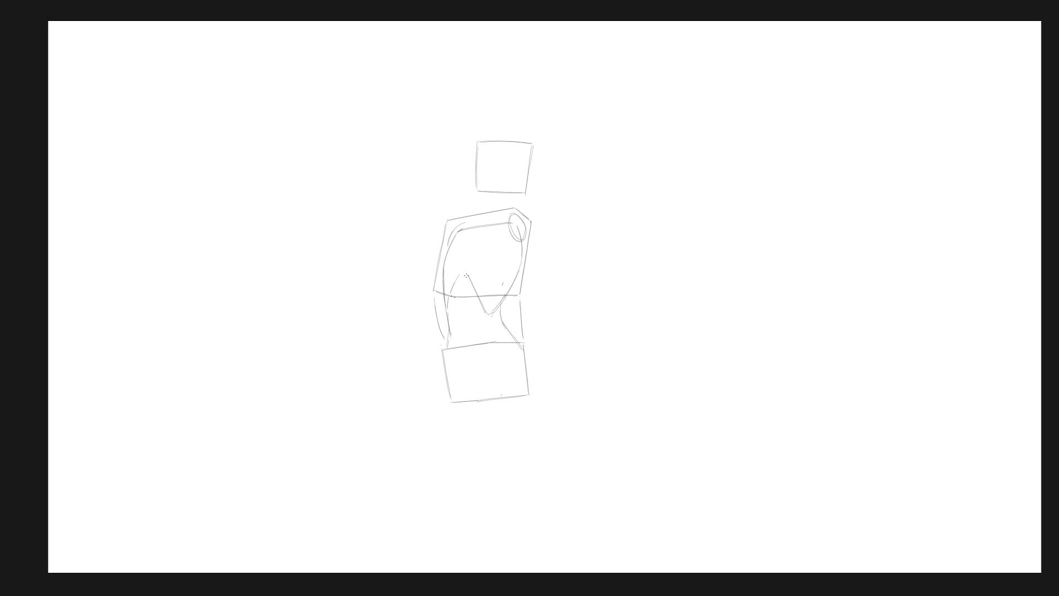
{"action": "key", "text": "e"}
{"action": "left_click_drag", "start_coordinate": [472, 284], "coordinate": [481, 312]}
{"action": "key", "text": "e"}
{"action": "key", "text": "ctrl+z"}
{"action": "mouse_move", "coordinate": [509, 291]}
{"action": "left_mouse_down"}
{"action": "mouse_move", "coordinate": [482, 313]}
{"action": "mouse_move", "coordinate": [489, 301]}
{"action": "left_mouse_up"}
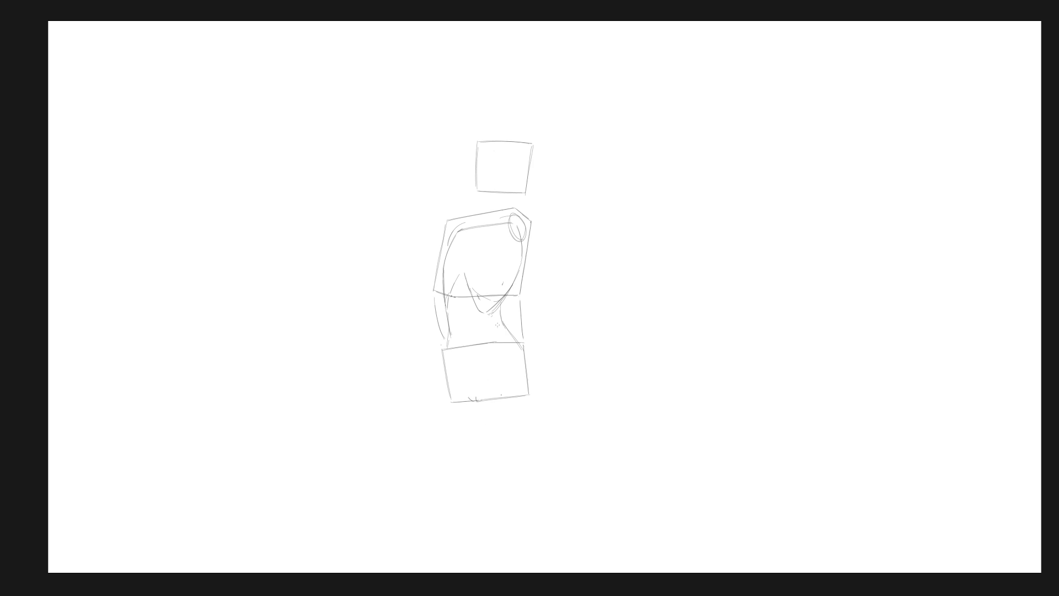
Sketch pelvis lines in the hip box with waist and right hip curves above it.
{"action": "left_click_drag", "start_coordinate": [446, 364], "coordinate": [468, 396]}
{"action": "mouse_move", "coordinate": [447, 358]}
{"action": "left_mouse_down"}
{"action": "mouse_move", "coordinate": [485, 328]}
{"action": "mouse_move", "coordinate": [521, 343]}
{"action": "left_mouse_up"}
{"action": "mouse_move", "coordinate": [445, 358]}
{"action": "left_mouse_down"}
{"action": "mouse_move", "coordinate": [458, 342]}
{"action": "mouse_move", "coordinate": [499, 332]}
{"action": "left_mouse_up"}
{"action": "mouse_move", "coordinate": [514, 338]}
{"action": "left_mouse_down"}
{"action": "mouse_move", "coordinate": [489, 363]}
{"action": "mouse_move", "coordinate": [478, 398]}
{"action": "left_mouse_up"}
{"action": "key", "text": "ctrl+z"}
{"action": "left_click_drag", "start_coordinate": [446, 333], "coordinate": [450, 358]}
{"action": "left_click_drag", "start_coordinate": [521, 345], "coordinate": [539, 377]}
Add a leg line below the hip box and redraw the right hip stroke longer.
{"action": "scroll", "coordinate": [541, 436], "scroll_direction": "down", "scroll_amount": 1}
{"action": "left_click_drag", "start_coordinate": [476, 375], "coordinate": [478, 441]}
{"action": "key", "text": "ctrl+z"}
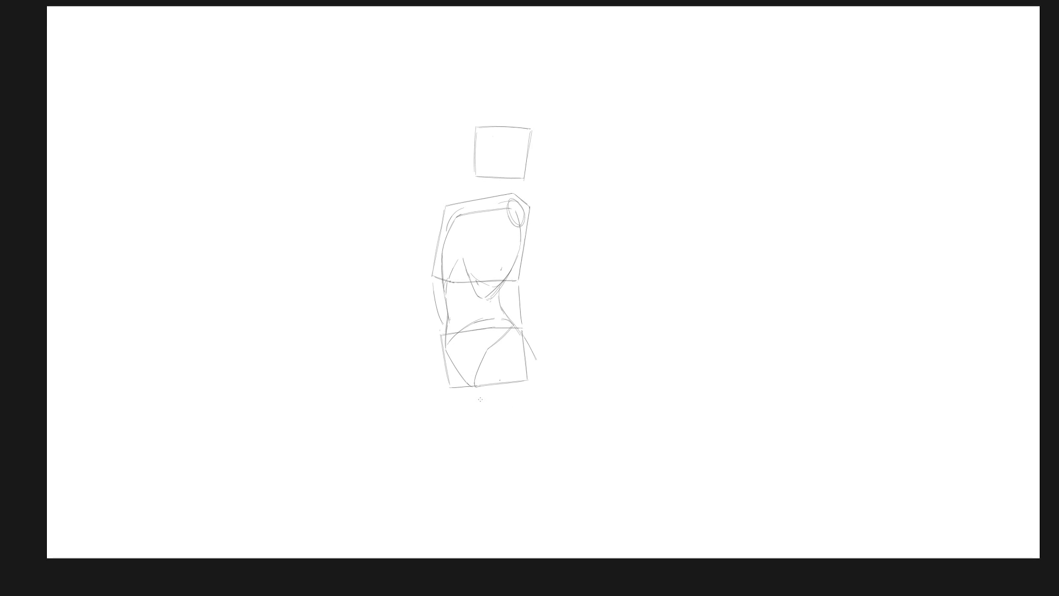
{"action": "left_click_drag", "start_coordinate": [475, 384], "coordinate": [492, 450]}
{"action": "key", "text": "ctrl+z"}
{"action": "left_click_drag", "start_coordinate": [523, 330], "coordinate": [536, 370]}
{"action": "key", "text": "ctrl+z"}
{"action": "left_click_drag", "start_coordinate": [522, 329], "coordinate": [545, 367]}
Lasso the waist and hips and nudge the lower body slightly with a free transform.
{"action": "mouse_move", "coordinate": [515, 316]}
{"action": "left_mouse_down"}
{"action": "mouse_move", "coordinate": [501, 300]}
{"action": "mouse_move", "coordinate": [504, 309]}
{"action": "mouse_move", "coordinate": [449, 317]}
{"action": "mouse_move", "coordinate": [444, 333]}
{"action": "mouse_move", "coordinate": [479, 485]}
{"action": "mouse_move", "coordinate": [593, 356]}
{"action": "left_mouse_up"}
{"action": "key", "text": "ctrl+t"}
{"action": "left_click_drag", "start_coordinate": [539, 426], "coordinate": [539, 417]}
Rotate and shift the lower body around a pivot at the waist, then deselect.
{"action": "left_click", "coordinate": [474, 309], "text": "alt"}
{"action": "mouse_move", "coordinate": [574, 504]}
{"action": "left_mouse_down"}
{"action": "mouse_move", "coordinate": [629, 502]}
{"action": "mouse_move", "coordinate": [572, 458]}
{"action": "left_mouse_up"}
{"action": "key", "text": "Return"}
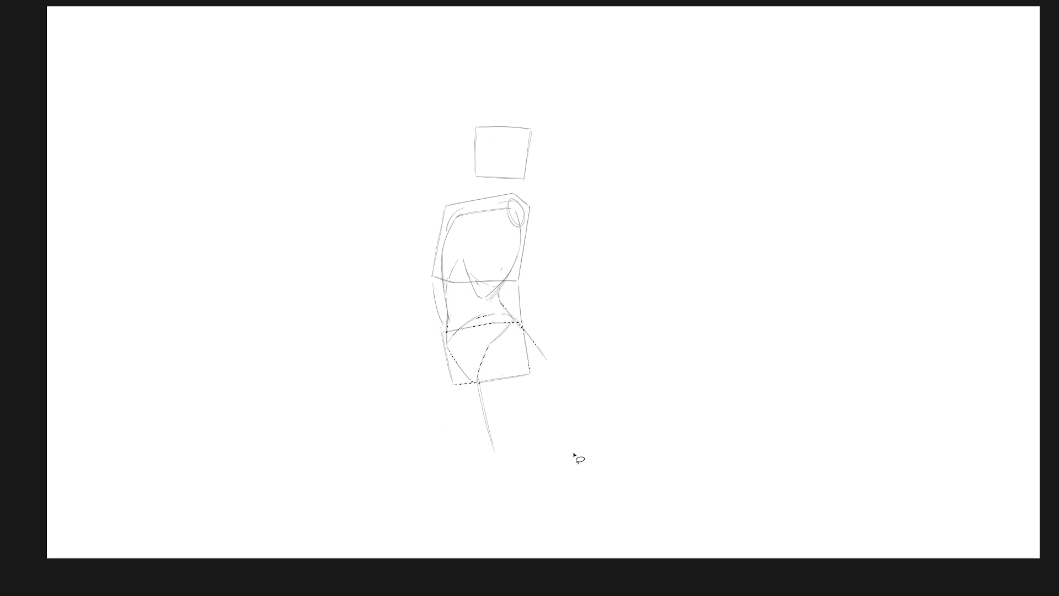
{"action": "key", "text": "ctrl+d"}
Retry the right hip curve, then lasso the lower body and shift it slightly right.
{"action": "key", "text": "b"}
{"action": "mouse_move", "coordinate": [521, 320]}
{"action": "left_mouse_down"}
{"action": "mouse_move", "coordinate": [542, 361]}
{"action": "mouse_move", "coordinate": [540, 432]}
{"action": "left_mouse_up"}
{"action": "key", "text": "ctrl+z"}
{"action": "key", "text": "ctrl+z"}
{"action": "mouse_move", "coordinate": [502, 300]}
{"action": "left_mouse_down"}
{"action": "mouse_move", "coordinate": [513, 310]}
{"action": "mouse_move", "coordinate": [485, 307]}
{"action": "mouse_move", "coordinate": [452, 328]}
{"action": "mouse_move", "coordinate": [425, 378]}
{"action": "mouse_move", "coordinate": [601, 401]}
{"action": "left_mouse_up"}
{"action": "key", "text": "ctrl+t"}
{"action": "left_click_drag", "start_coordinate": [538, 434], "coordinate": [541, 440]}
{"action": "key", "text": "Return"}
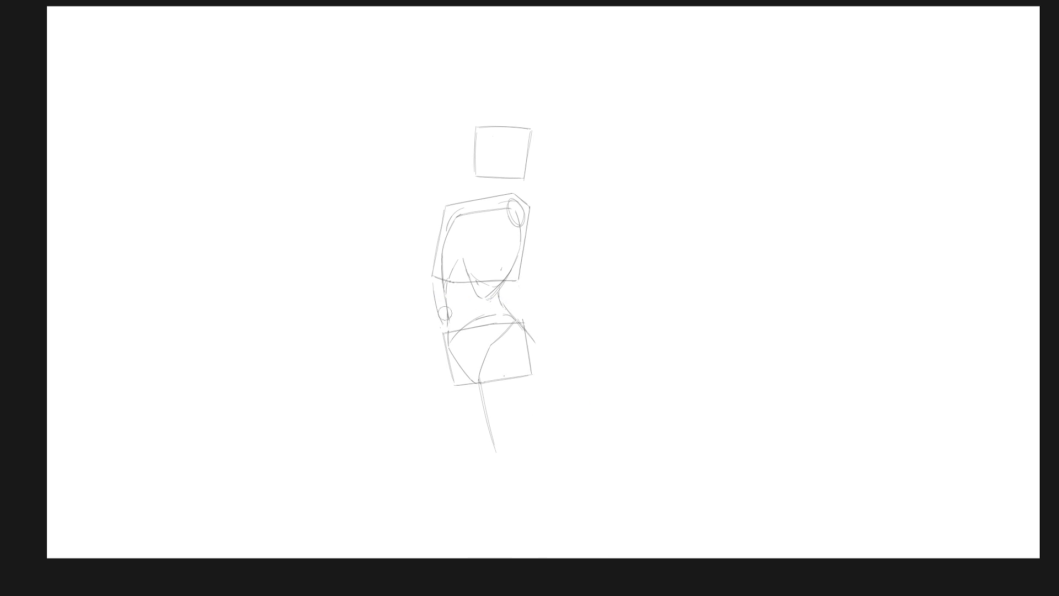
Add left hip and right waist strokes, extend the right hip, and erase the line below the hips.
{"action": "left_click_drag", "start_coordinate": [447, 315], "coordinate": [450, 338]}
{"action": "left_click_drag", "start_coordinate": [498, 285], "coordinate": [498, 302]}
{"action": "left_click_drag", "start_coordinate": [429, 286], "coordinate": [441, 324]}
{"action": "left_click_drag", "start_coordinate": [535, 344], "coordinate": [538, 365]}
{"action": "key", "text": "e"}
{"action": "left_click_drag", "start_coordinate": [478, 382], "coordinate": [499, 458]}
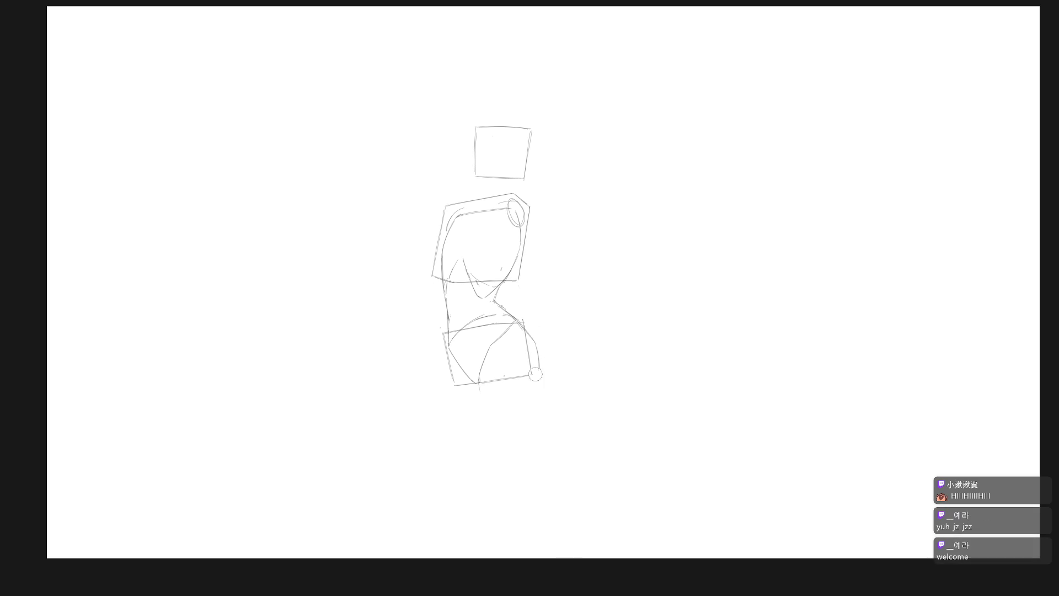
Draw the outer and inner thigh lines down from the hip box, redrawing until they fit.
{"action": "left_click_drag", "start_coordinate": [539, 377], "coordinate": [525, 456]}
{"action": "key", "text": "ctrl+z"}
{"action": "left_click_drag", "start_coordinate": [539, 375], "coordinate": [522, 450]}
{"action": "key", "text": "ctrl+z"}
{"action": "left_click_drag", "start_coordinate": [538, 375], "coordinate": [517, 456]}
{"action": "left_click_drag", "start_coordinate": [480, 383], "coordinate": [484, 445]}
{"action": "key", "text": "ctrl+z"}
{"action": "left_click_drag", "start_coordinate": [479, 382], "coordinate": [484, 448]}
Try a diagonal lower-leg line and several left leg lines descending from the hips.
{"action": "left_click_drag", "start_coordinate": [479, 393], "coordinate": [454, 455]}
{"action": "mouse_move", "coordinate": [480, 392]}
{"action": "left_mouse_down"}
{"action": "mouse_move", "coordinate": [453, 455]}
{"action": "mouse_move", "coordinate": [467, 440]}
{"action": "left_mouse_up"}
{"action": "left_click_drag", "start_coordinate": [450, 355], "coordinate": [419, 438]}
{"action": "key", "text": "ctrl+z"}
{"action": "key", "text": "ctrl+z"}
{"action": "left_click_drag", "start_coordinate": [449, 357], "coordinate": [431, 424]}
{"action": "key", "text": "ctrl+z"}
{"action": "left_click_drag", "start_coordinate": [447, 359], "coordinate": [425, 435]}
{"action": "key", "text": "ctrl+z"}
Redraw the lower-leg stroke and a longer, steeper left leg line.
{"action": "left_click_drag", "start_coordinate": [480, 387], "coordinate": [481, 419]}
{"action": "key", "text": "ctrl+z"}
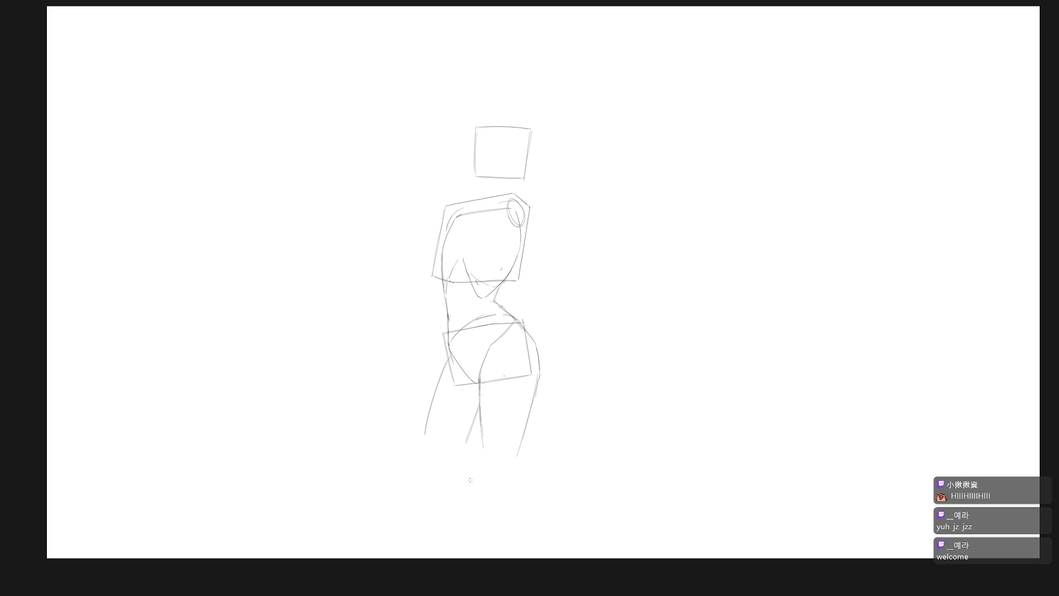
{"action": "key", "text": "ctrl+z"}
{"action": "left_click_drag", "start_coordinate": [479, 405], "coordinate": [463, 452]}
{"action": "key", "text": "e"}
{"action": "mouse_move", "coordinate": [447, 359]}
{"action": "left_mouse_down"}
{"action": "mouse_move", "coordinate": [425, 425]}
{"action": "mouse_move", "coordinate": [444, 365]}
{"action": "mouse_move", "coordinate": [435, 425]}
{"action": "left_mouse_up"}
{"action": "key", "text": "ctrl+z"}
{"action": "left_click_drag", "start_coordinate": [447, 358], "coordinate": [429, 440]}
Retrace the lower right thigh contour, the inner leg line and the right hip curve.
{"action": "left_click_drag", "start_coordinate": [539, 354], "coordinate": [533, 389]}
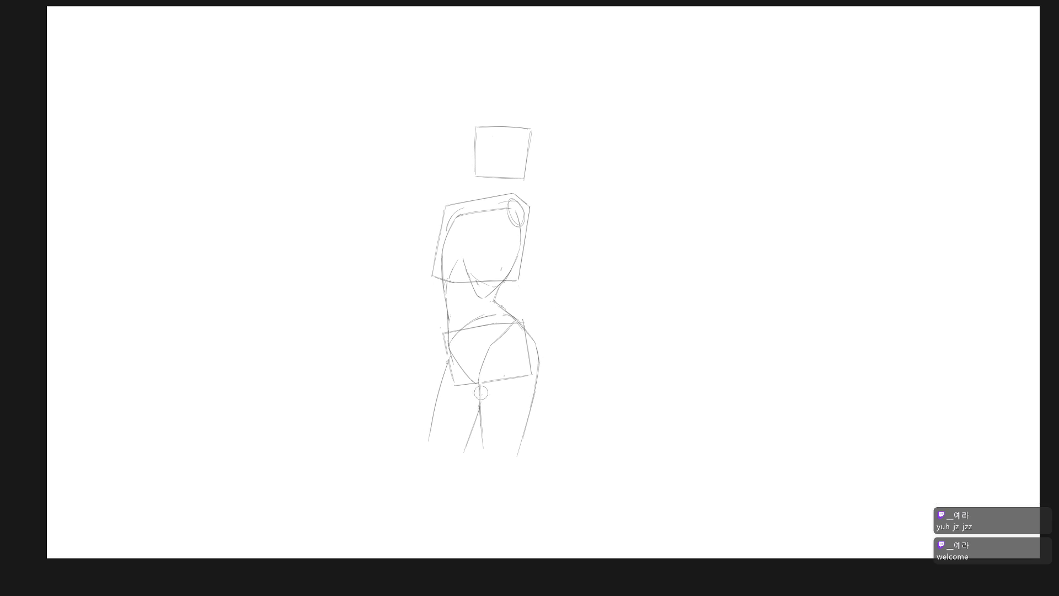
{"action": "left_click_drag", "start_coordinate": [479, 380], "coordinate": [483, 452]}
{"action": "mouse_move", "coordinate": [516, 318]}
{"action": "left_mouse_down"}
{"action": "mouse_move", "coordinate": [536, 340]}
{"action": "mouse_move", "coordinate": [536, 381]}
{"action": "left_mouse_up"}
{"action": "left_click_drag", "start_coordinate": [483, 365], "coordinate": [477, 401]}
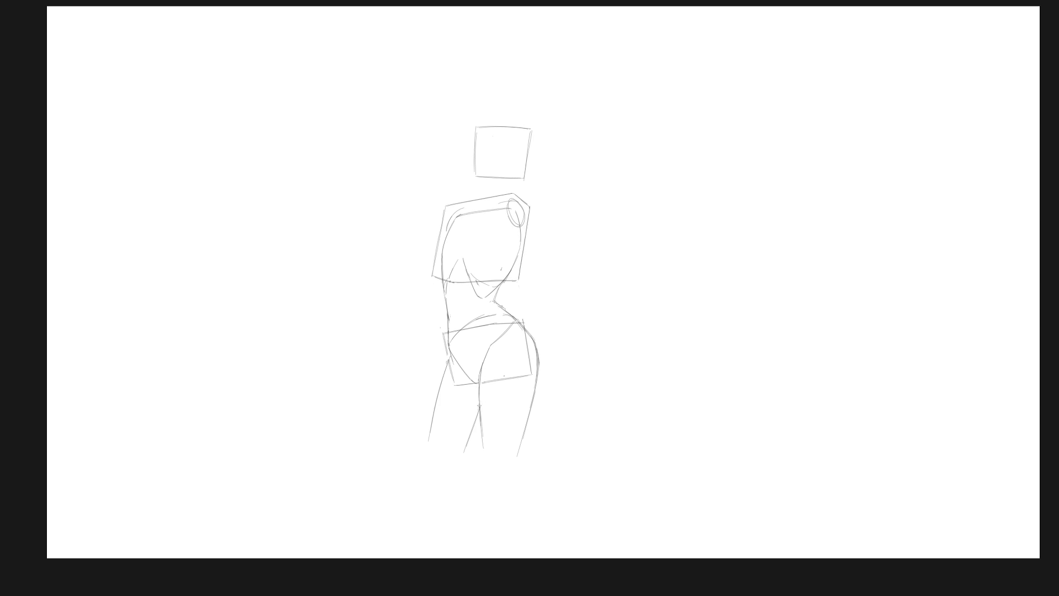
Redraw the inner thigh stroke and reinforce the right hip contour.
{"action": "key", "text": "ctrl+z"}
{"action": "left_click_drag", "start_coordinate": [483, 373], "coordinate": [486, 453]}
{"action": "left_click_drag", "start_coordinate": [481, 400], "coordinate": [458, 454]}
{"action": "key", "text": "ctrl+z"}
{"action": "left_click_drag", "start_coordinate": [523, 332], "coordinate": [533, 389]}
Sketch a chest line across the torso, a curve down its right side and a dark waist arc.
{"action": "left_click_drag", "start_coordinate": [443, 224], "coordinate": [514, 201]}
{"action": "mouse_move", "coordinate": [433, 228]}
{"action": "left_mouse_down"}
{"action": "mouse_move", "coordinate": [501, 200]}
{"action": "mouse_move", "coordinate": [482, 213]}
{"action": "left_mouse_up"}
{"action": "key", "text": "ctrl+z"}
{"action": "key", "text": "ctrl+z"}
{"action": "key", "text": "ctrl+z"}
{"action": "mouse_move", "coordinate": [514, 229]}
{"action": "left_mouse_down"}
{"action": "mouse_move", "coordinate": [468, 239]}
{"action": "mouse_move", "coordinate": [424, 229]}
{"action": "left_mouse_up"}
{"action": "left_click_drag", "start_coordinate": [481, 212], "coordinate": [427, 229]}
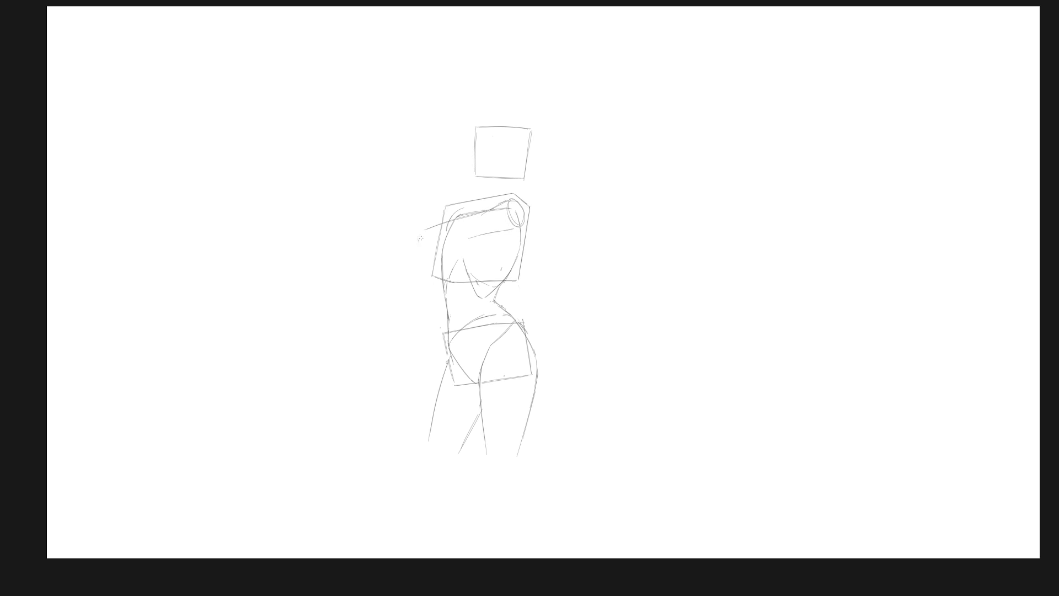
{"action": "key", "text": "ctrl+z"}
{"action": "mouse_move", "coordinate": [458, 238]}
{"action": "left_mouse_down"}
{"action": "mouse_move", "coordinate": [494, 230]}
{"action": "mouse_move", "coordinate": [522, 253]}
{"action": "left_mouse_up"}
{"action": "key", "text": "ctrl+z"}
{"action": "left_click_drag", "start_coordinate": [518, 242], "coordinate": [504, 279]}
{"action": "mouse_move", "coordinate": [498, 296]}
{"action": "left_mouse_down"}
{"action": "mouse_move", "coordinate": [452, 328]}
{"action": "mouse_move", "coordinate": [432, 326]}
{"action": "mouse_move", "coordinate": [589, 335]}
{"action": "left_mouse_up"}
Shift the hips and legs about 33 px up toward the torso and add a short hip-edge stroke.
{"action": "left_click_drag", "start_coordinate": [504, 393], "coordinate": [507, 380]}
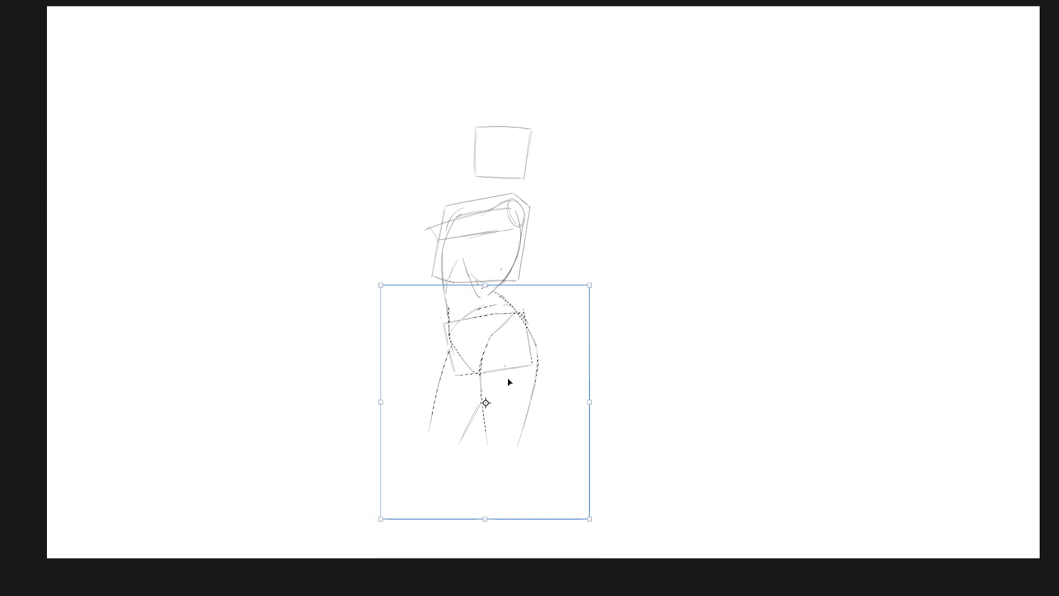
{"action": "key", "text": "ctrl+d"}
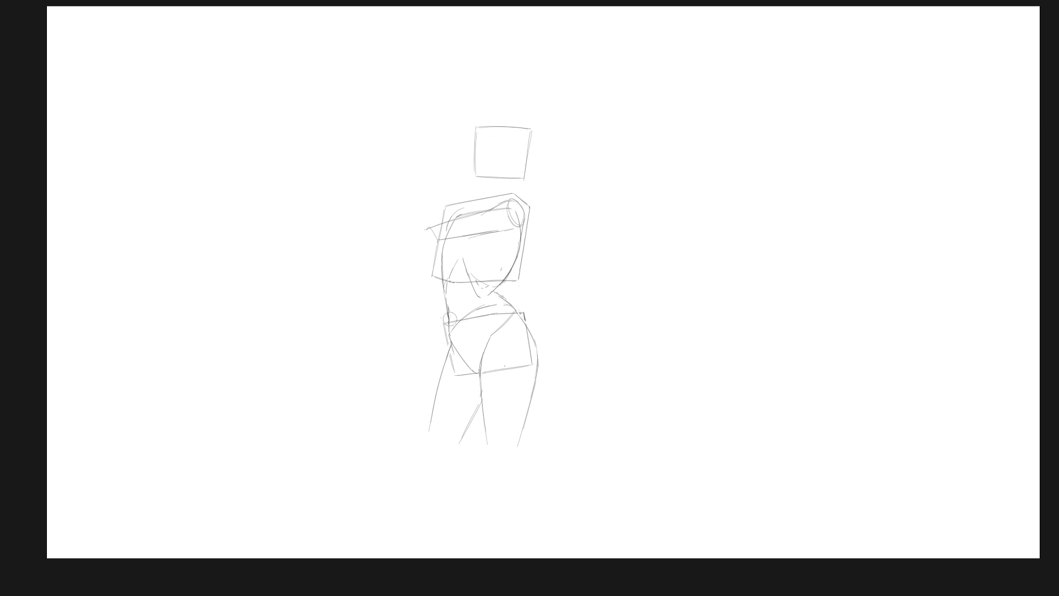
{"action": "left_click_drag", "start_coordinate": [451, 318], "coordinate": [447, 334]}
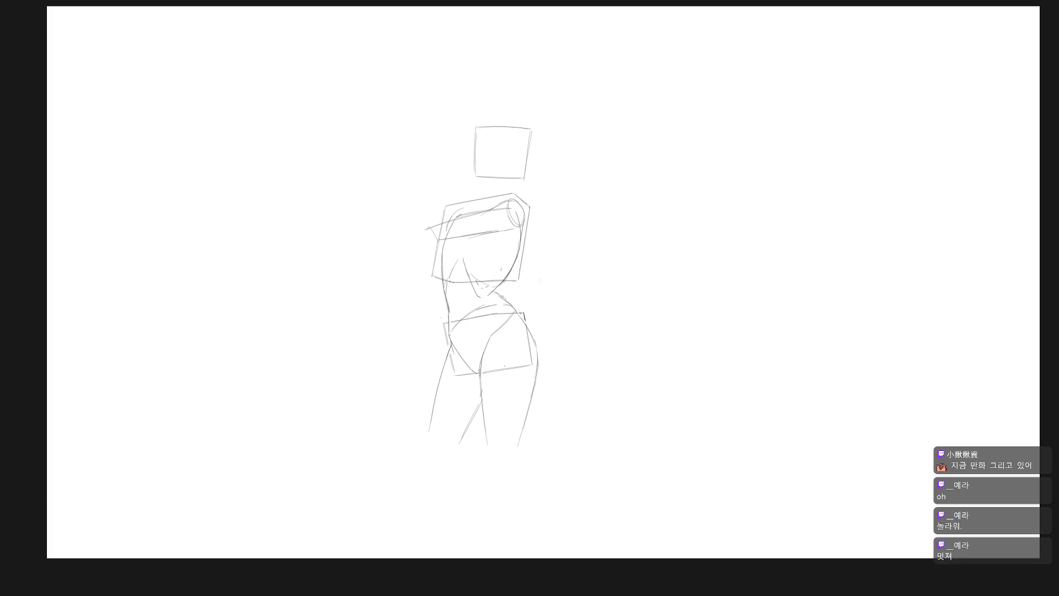
Erase the horizontal chest guide and redraw the chest line with a rounded left edge.
{"action": "mouse_move", "coordinate": [466, 237]}
{"action": "left_mouse_down"}
{"action": "mouse_move", "coordinate": [487, 232]}
{"action": "mouse_move", "coordinate": [450, 237]}
{"action": "mouse_move", "coordinate": [498, 228]}
{"action": "mouse_move", "coordinate": [510, 237]}
{"action": "left_mouse_up"}
{"action": "left_click_drag", "start_coordinate": [504, 229], "coordinate": [497, 249]}
{"action": "key", "text": "ctrl+z"}
{"action": "key", "text": "ctrl+z"}
{"action": "left_click_drag", "start_coordinate": [478, 232], "coordinate": [505, 226]}
{"action": "mouse_move", "coordinate": [489, 208]}
{"action": "left_mouse_down"}
{"action": "mouse_move", "coordinate": [452, 241]}
{"action": "mouse_move", "coordinate": [437, 224]}
{"action": "left_mouse_up"}
Draw a raised arm from the left shoulder: upper arm, bent elbow, forearm and fist outline.
{"action": "key", "text": "ctrl+z"}
{"action": "left_click_drag", "start_coordinate": [444, 219], "coordinate": [428, 242]}
{"action": "mouse_move", "coordinate": [431, 220]}
{"action": "left_mouse_down"}
{"action": "mouse_move", "coordinate": [403, 190]}
{"action": "mouse_move", "coordinate": [412, 229]}
{"action": "left_mouse_up"}
{"action": "key", "text": "ctrl+z"}
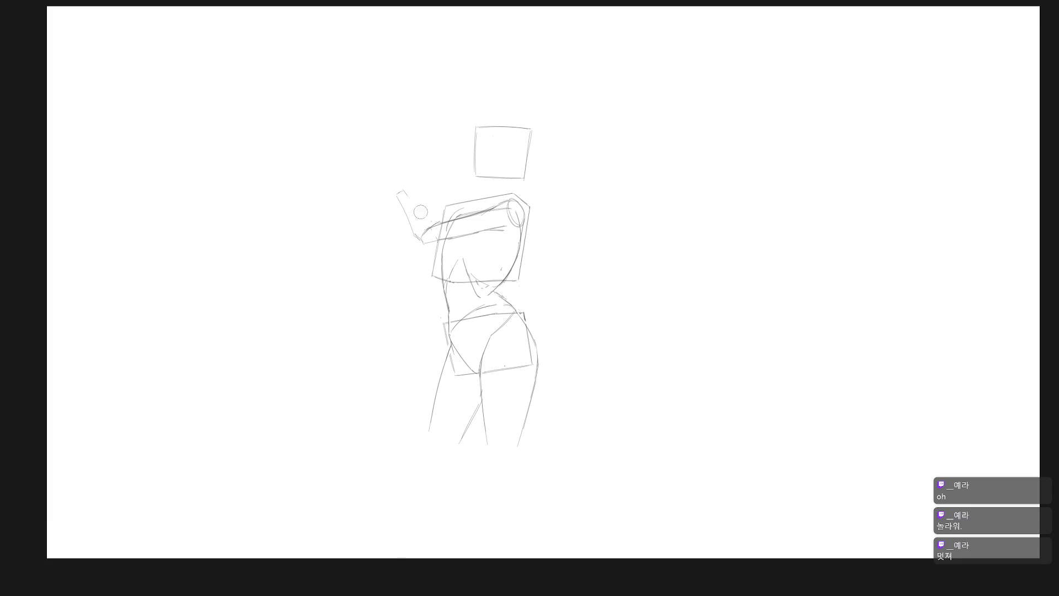
{"action": "mouse_move", "coordinate": [413, 236]}
{"action": "left_mouse_down"}
{"action": "mouse_move", "coordinate": [429, 222]}
{"action": "mouse_move", "coordinate": [410, 219]}
{"action": "mouse_move", "coordinate": [425, 222]}
{"action": "left_mouse_up"}
{"action": "left_click_drag", "start_coordinate": [407, 174], "coordinate": [408, 187]}
{"action": "key", "text": "ctrl+z"}
{"action": "mouse_move", "coordinate": [392, 177]}
{"action": "left_mouse_down"}
{"action": "mouse_move", "coordinate": [396, 190]}
{"action": "mouse_move", "coordinate": [407, 187]}
{"action": "left_mouse_up"}
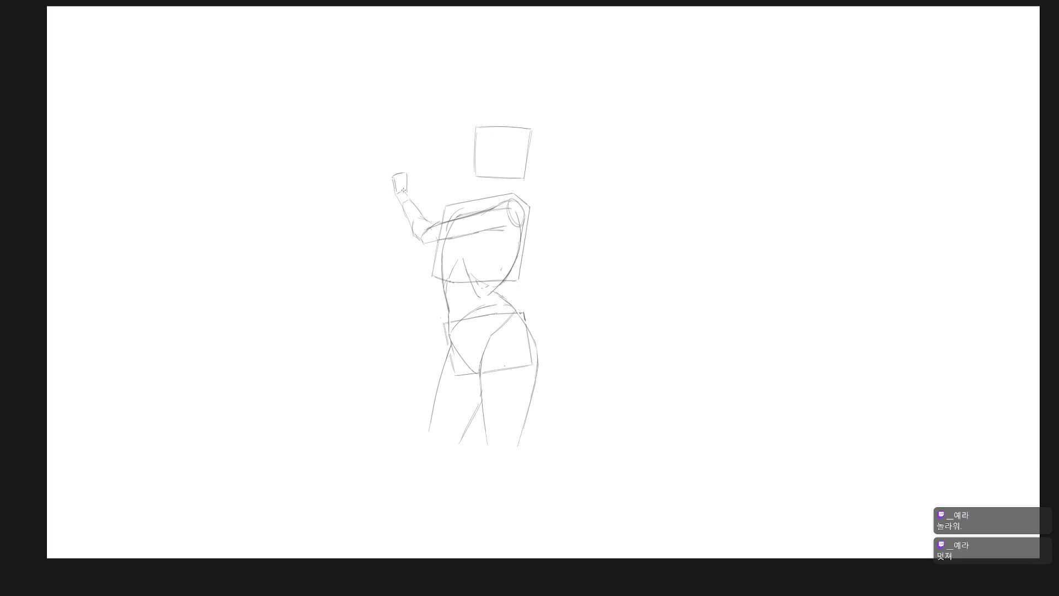
{"action": "left_click_drag", "start_coordinate": [399, 204], "coordinate": [418, 239]}
{"action": "key", "text": "ctrl+z"}
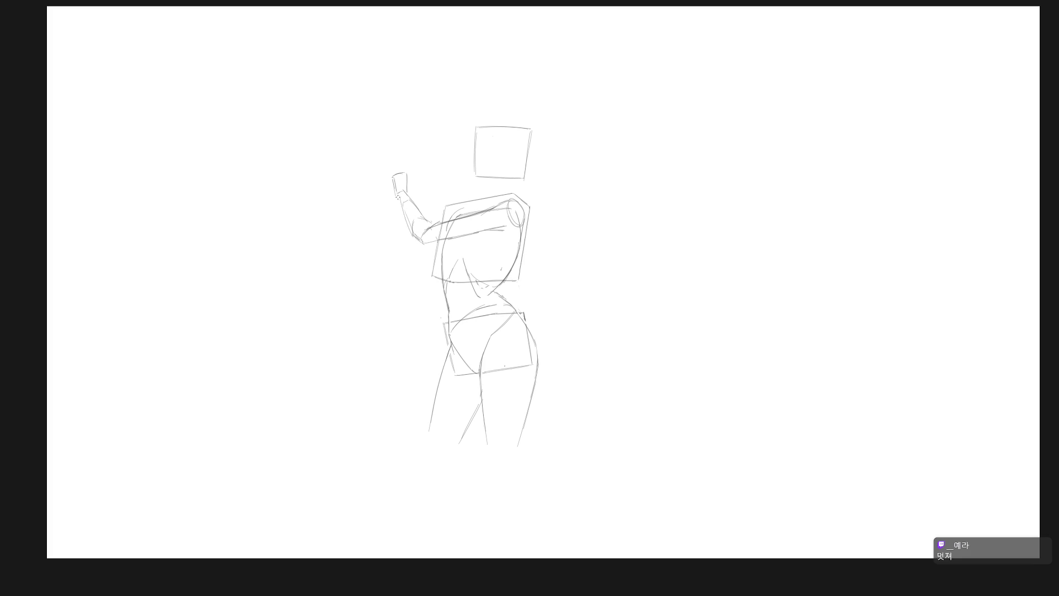
{"action": "key", "text": "ctrl+z"}
{"action": "left_click_drag", "start_coordinate": [399, 198], "coordinate": [407, 221]}
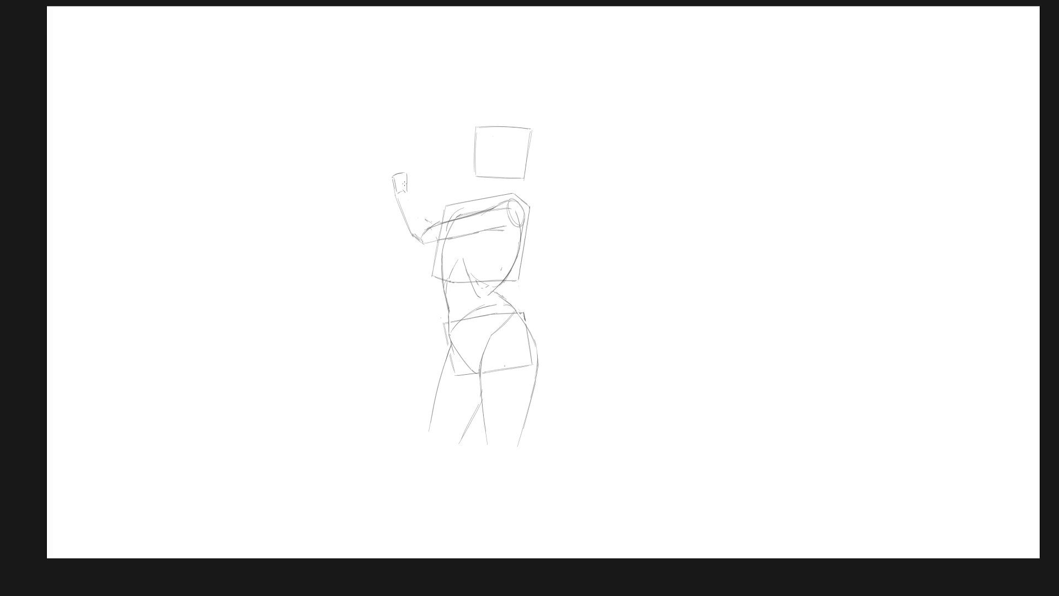
{"action": "left_click_drag", "start_coordinate": [403, 185], "coordinate": [432, 228]}
Redraw the fist top, elbow and upper arm edge, then reposition the raised arm.
{"action": "mouse_move", "coordinate": [389, 167]}
{"action": "left_mouse_down"}
{"action": "mouse_move", "coordinate": [392, 192]}
{"action": "mouse_move", "coordinate": [391, 173]}
{"action": "left_mouse_up"}
{"action": "left_click_drag", "start_coordinate": [385, 175], "coordinate": [398, 167]}
{"action": "left_click_drag", "start_coordinate": [412, 207], "coordinate": [430, 225]}
{"action": "left_click_drag", "start_coordinate": [427, 226], "coordinate": [462, 216]}
{"action": "left_click_drag", "start_coordinate": [439, 253], "coordinate": [409, 149]}
{"action": "key", "text": "ctrl+z"}
{"action": "mouse_move", "coordinate": [435, 248]}
{"action": "left_mouse_down"}
{"action": "mouse_move", "coordinate": [430, 165]}
{"action": "mouse_move", "coordinate": [436, 246]}
{"action": "mouse_move", "coordinate": [458, 205]}
{"action": "left_mouse_up"}
{"action": "key", "text": "ctrl+t"}
{"action": "key", "text": "Return"}
{"action": "key", "text": "ctrl+d"}
{"action": "key", "text": "ctrl+z"}
{"action": "key", "text": "ctrl+z"}
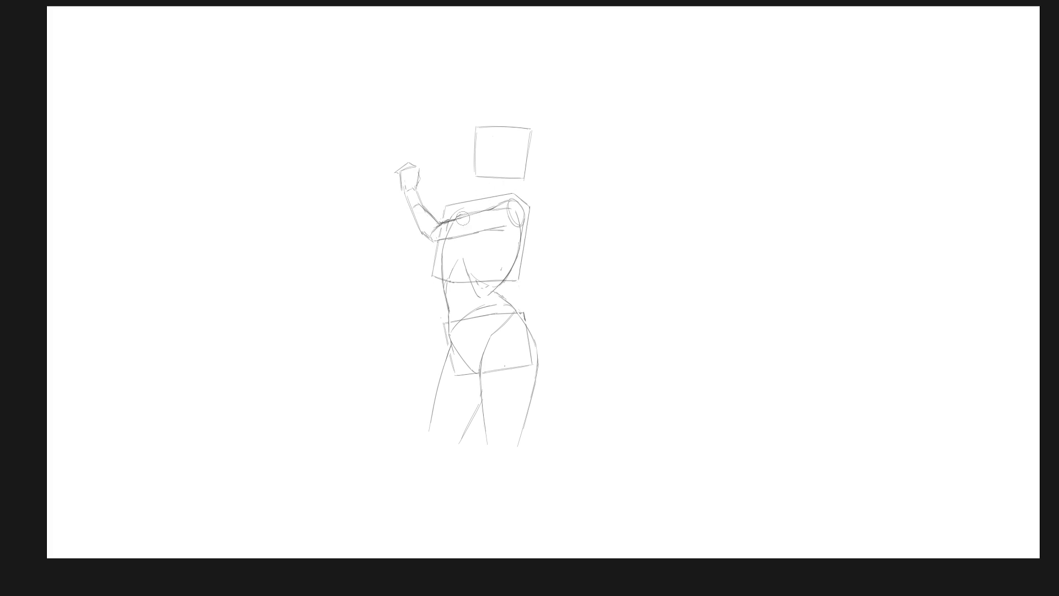
Add darker strokes along the shoulder line and its top corner.
{"action": "left_click_drag", "start_coordinate": [478, 211], "coordinate": [459, 219]}
{"action": "left_click_drag", "start_coordinate": [511, 208], "coordinate": [524, 201]}
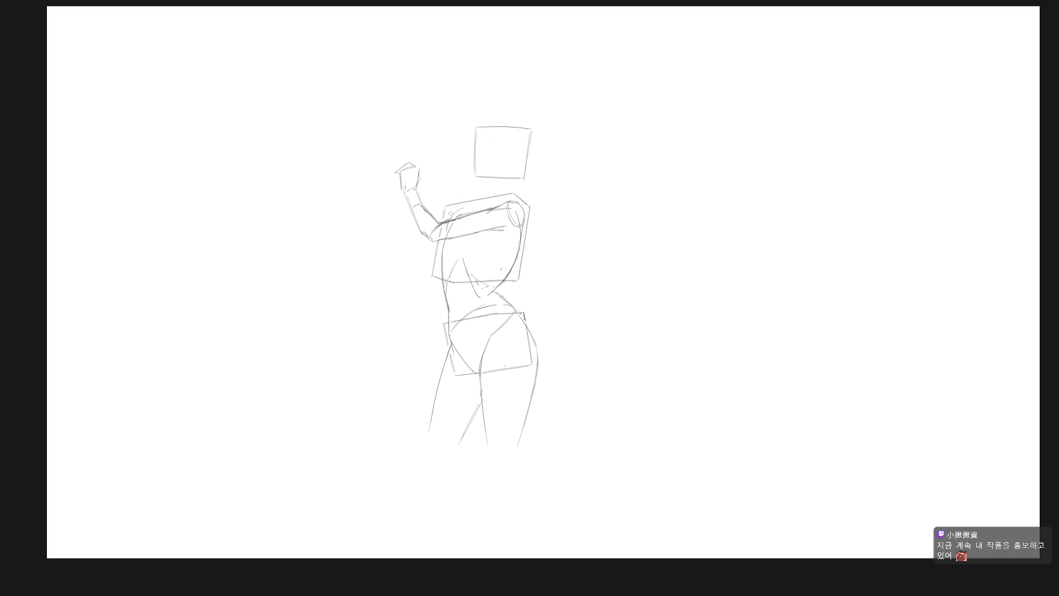
{"action": "left_click_drag", "start_coordinate": [477, 212], "coordinate": [467, 235]}
{"action": "key", "text": "ctrl+z"}
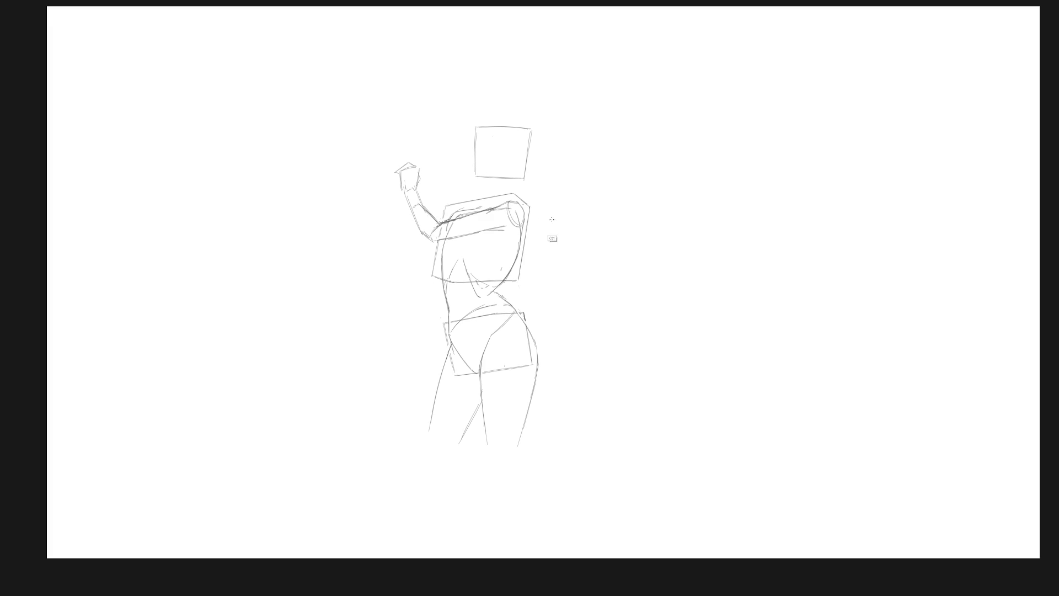
Sketch a shoulder joint circle and retrace the torso's right and left edges to the waist.
{"action": "scroll", "coordinate": [539, 267], "scroll_direction": "up", "scroll_amount": 1}
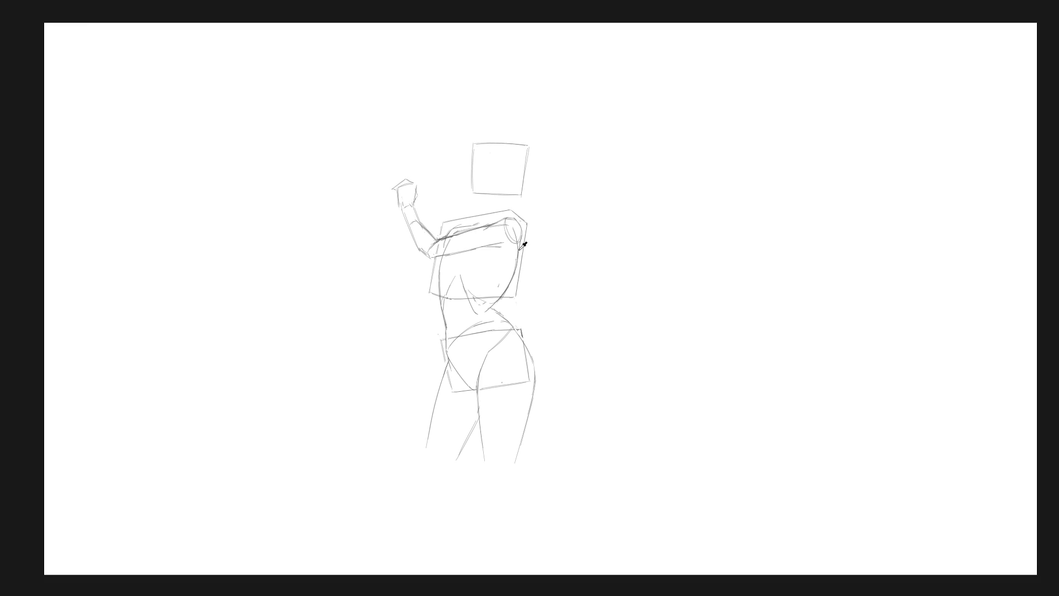
{"action": "left_click_drag", "start_coordinate": [518, 246], "coordinate": [517, 246]}
{"action": "left_click_drag", "start_coordinate": [511, 279], "coordinate": [491, 306]}
{"action": "left_click_drag", "start_coordinate": [445, 266], "coordinate": [440, 306]}
{"action": "left_click_drag", "start_coordinate": [444, 265], "coordinate": [439, 306]}
{"action": "key", "text": "ctrl+z"}
{"action": "left_click_drag", "start_coordinate": [445, 265], "coordinate": [439, 297]}
Draw the second arm bending forward at chest height, with forearm edges and a small fist.
{"action": "left_click_drag", "start_coordinate": [448, 258], "coordinate": [460, 235]}
{"action": "mouse_move", "coordinate": [417, 281]}
{"action": "left_mouse_down"}
{"action": "mouse_move", "coordinate": [426, 269]}
{"action": "mouse_move", "coordinate": [411, 296]}
{"action": "left_mouse_up"}
{"action": "left_click_drag", "start_coordinate": [415, 295], "coordinate": [402, 311]}
{"action": "key", "text": "ctrl+z"}
{"action": "mouse_move", "coordinate": [411, 294]}
{"action": "left_mouse_down"}
{"action": "mouse_move", "coordinate": [380, 260]}
{"action": "mouse_move", "coordinate": [425, 282]}
{"action": "left_mouse_up"}
{"action": "key", "text": "ctrl+z"}
{"action": "left_click_drag", "start_coordinate": [379, 255], "coordinate": [423, 283]}
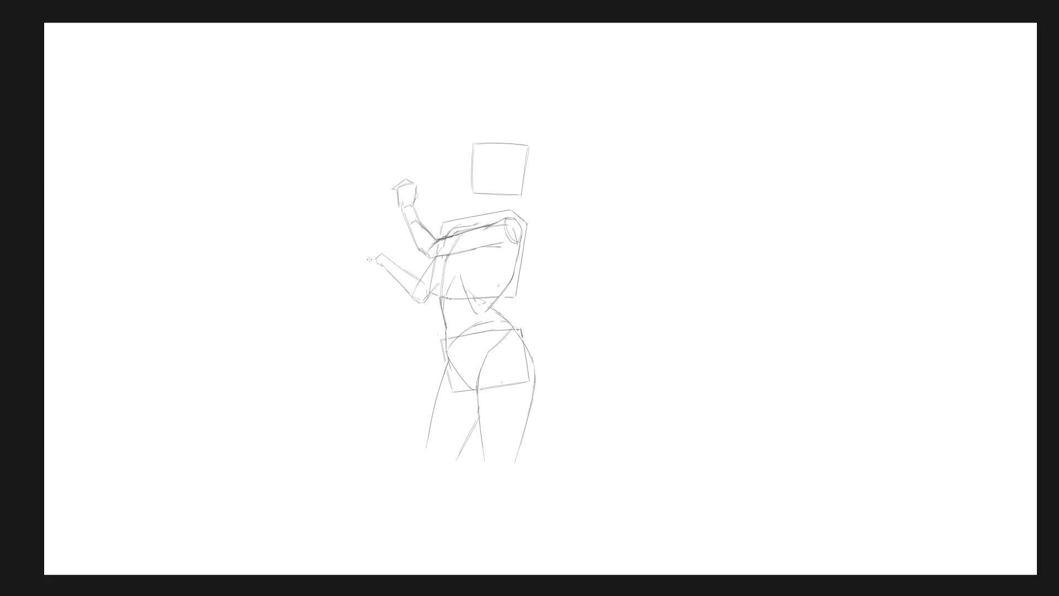
{"action": "left_click_drag", "start_coordinate": [367, 257], "coordinate": [378, 250]}
{"action": "left_click_drag", "start_coordinate": [369, 261], "coordinate": [378, 251]}
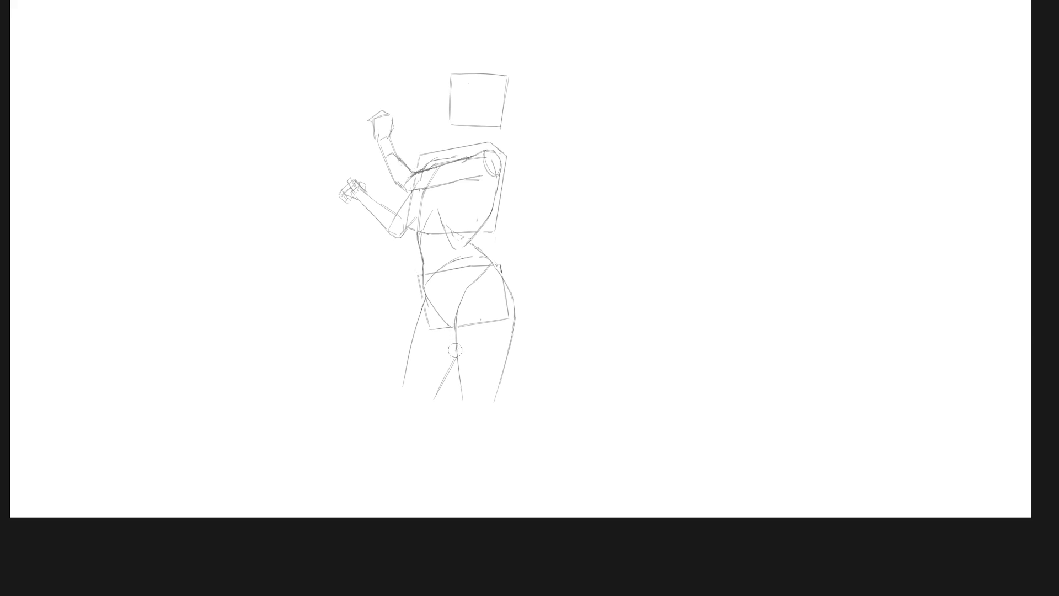
Retrace and darken the inner-thigh line, extending it down the leg.
{"action": "left_click_drag", "start_coordinate": [462, 303], "coordinate": [457, 349]}
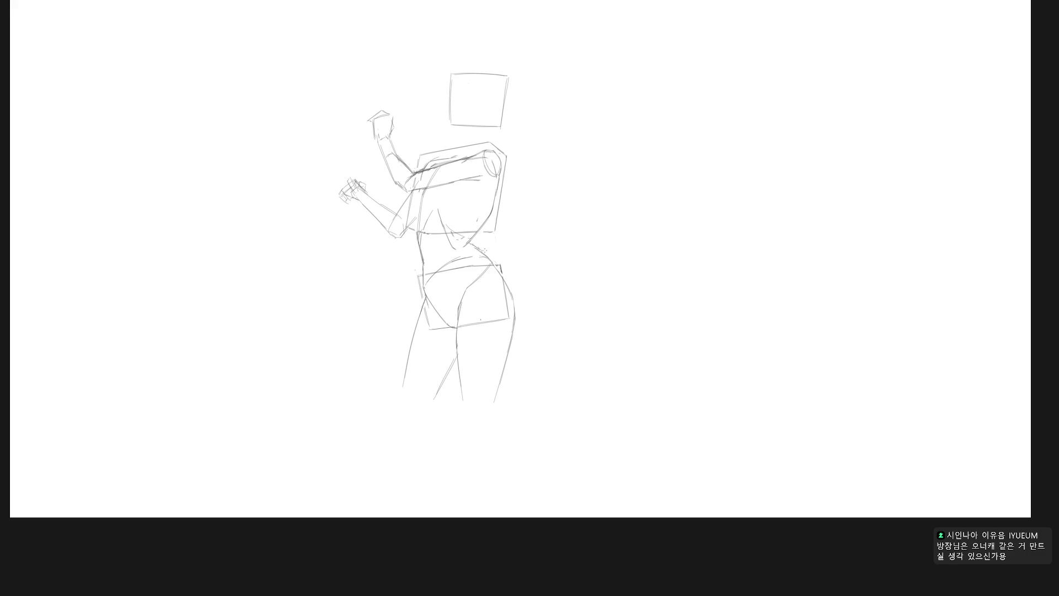
{"action": "left_click_drag", "start_coordinate": [456, 330], "coordinate": [458, 380]}
{"action": "left_click_drag", "start_coordinate": [458, 347], "coordinate": [458, 407]}
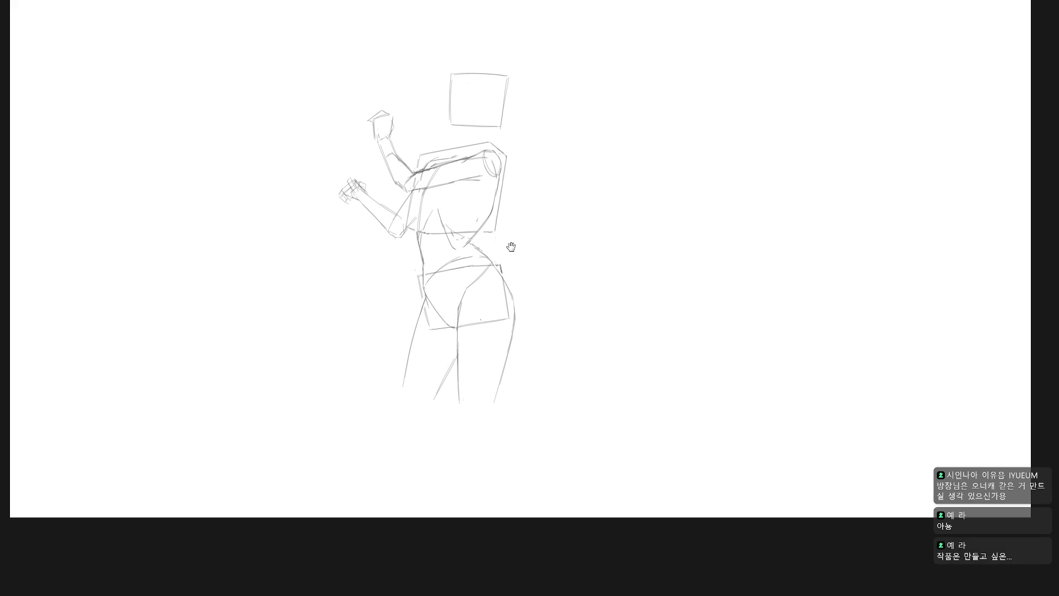
Darken the torso's left edge, erase the old chest curve and redraw the breast contour.
{"action": "left_click_drag", "start_coordinate": [508, 241], "coordinate": [507, 264]}
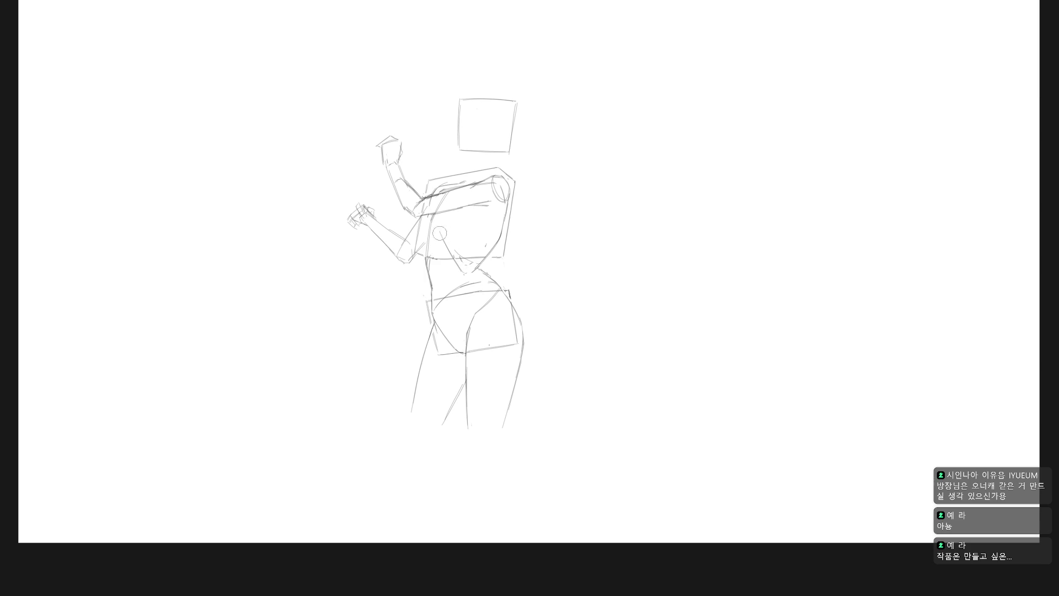
{"action": "left_click_drag", "start_coordinate": [437, 240], "coordinate": [431, 255]}
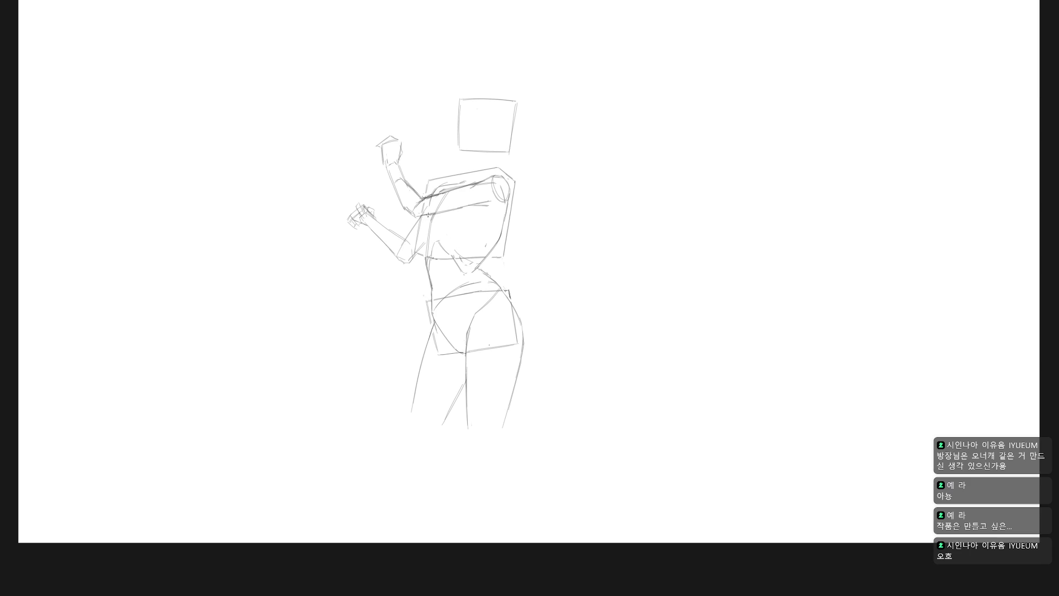
{"action": "left_click_drag", "start_coordinate": [429, 217], "coordinate": [420, 237]}
{"action": "mouse_move", "coordinate": [459, 232]}
{"action": "left_mouse_down"}
{"action": "mouse_move", "coordinate": [483, 220]}
{"action": "mouse_move", "coordinate": [439, 238]}
{"action": "left_mouse_up"}
{"action": "left_click_drag", "start_coordinate": [448, 209], "coordinate": [445, 227]}
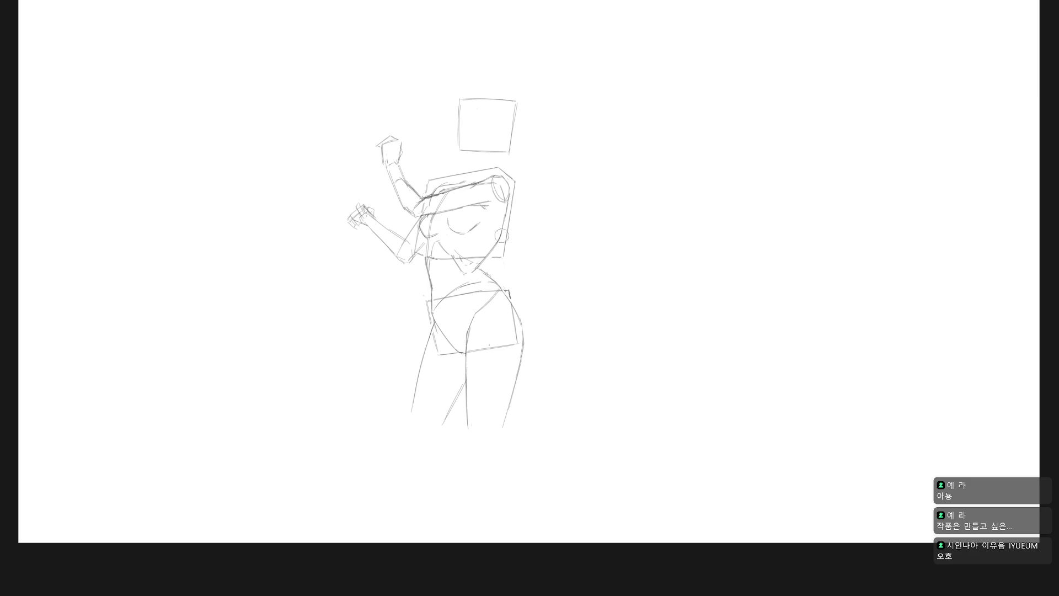
Add a line along the torso's right side and redo the stroke at the shoulder top.
{"action": "left_click_drag", "start_coordinate": [503, 213], "coordinate": [490, 246]}
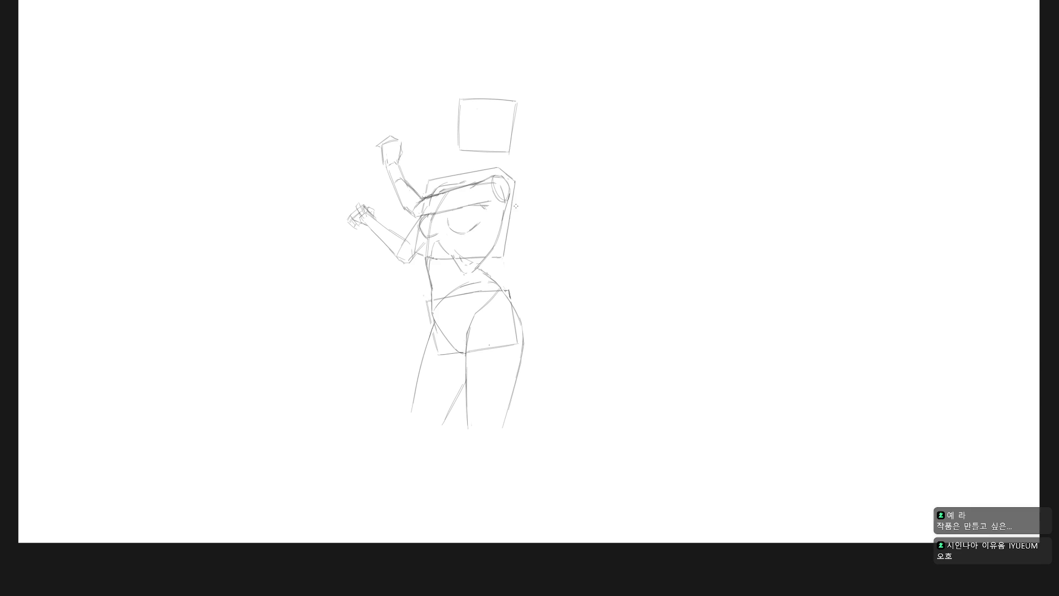
{"action": "scroll", "coordinate": [510, 200], "scroll_direction": "up", "scroll_amount": 2}
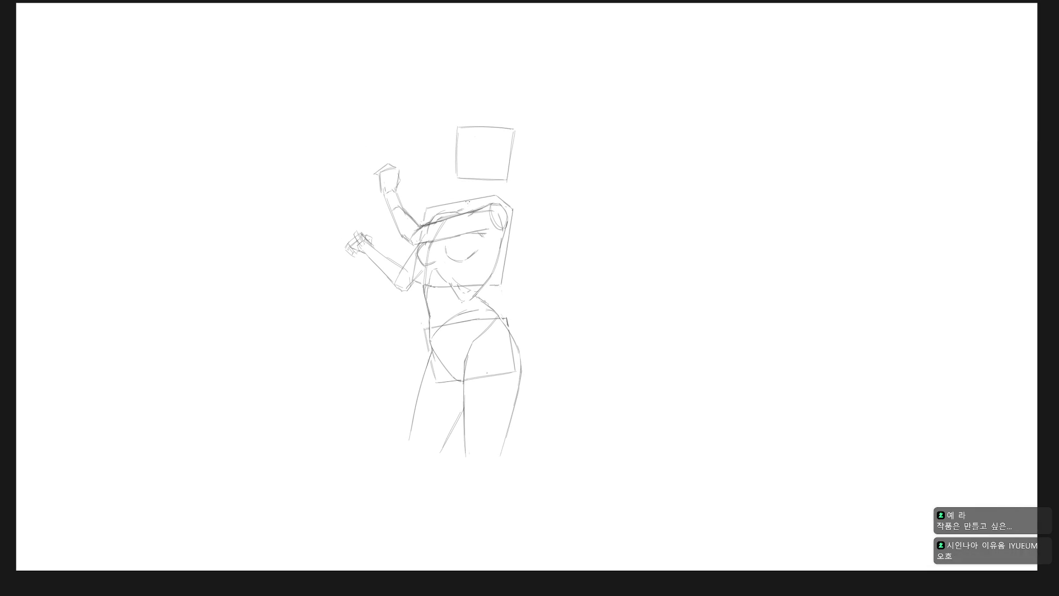
{"action": "key", "text": "ctrl+z"}
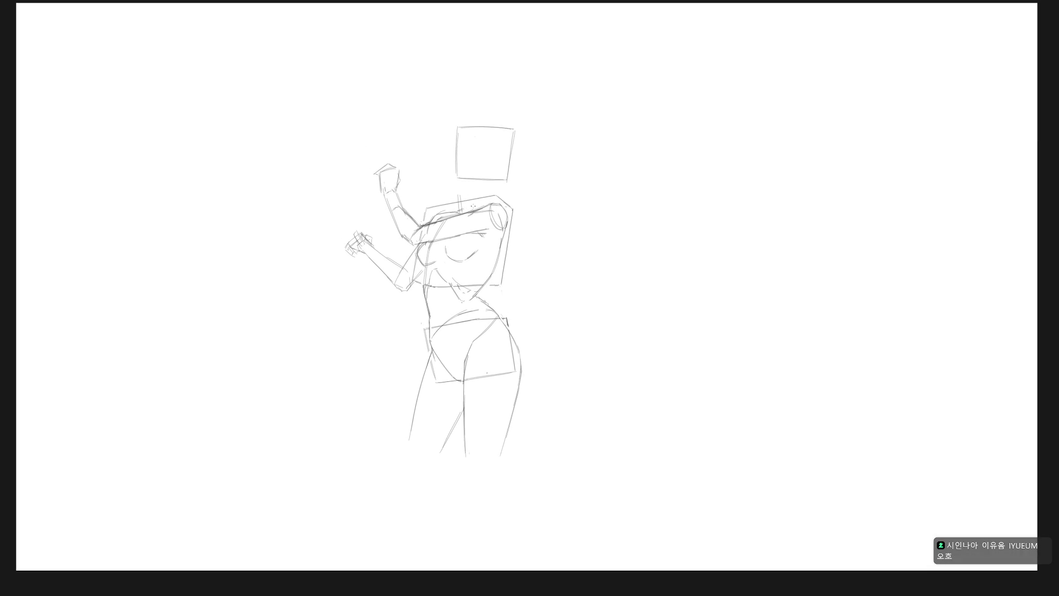
{"action": "mouse_move", "coordinate": [460, 211]}
{"action": "left_mouse_down"}
{"action": "mouse_move", "coordinate": [460, 196]}
{"action": "mouse_move", "coordinate": [476, 197]}
{"action": "mouse_move", "coordinate": [474, 208]}
{"action": "mouse_move", "coordinate": [475, 99]}
{"action": "mouse_move", "coordinate": [458, 192]}
{"action": "mouse_move", "coordinate": [498, 187]}
{"action": "left_mouse_up"}
Finish adjusting the head box and dismiss the selection warning.
{"action": "key", "text": "ctrl+d"}
{"action": "left_click", "coordinate": [466, 194], "text": "ctrl"}
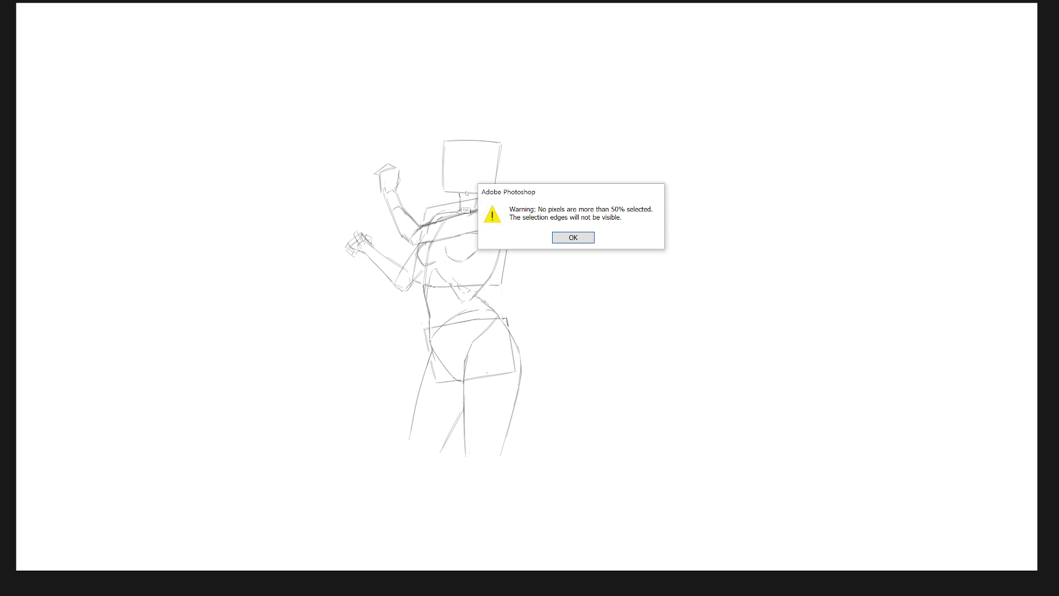
{"action": "key", "text": "Return"}
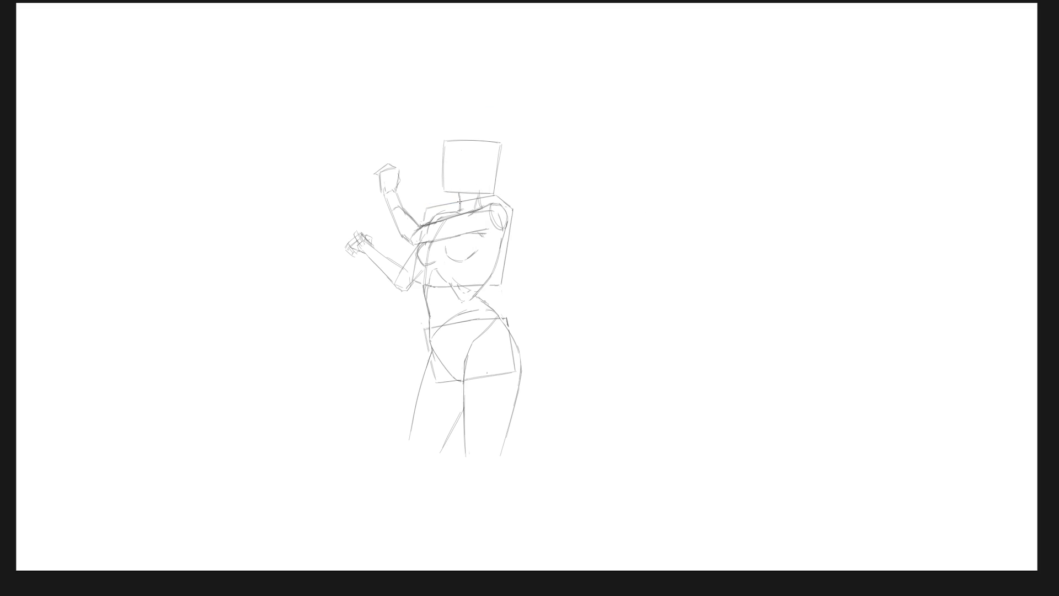
{"action": "scroll", "coordinate": [520, 246], "scroll_direction": "down", "scroll_amount": 2}
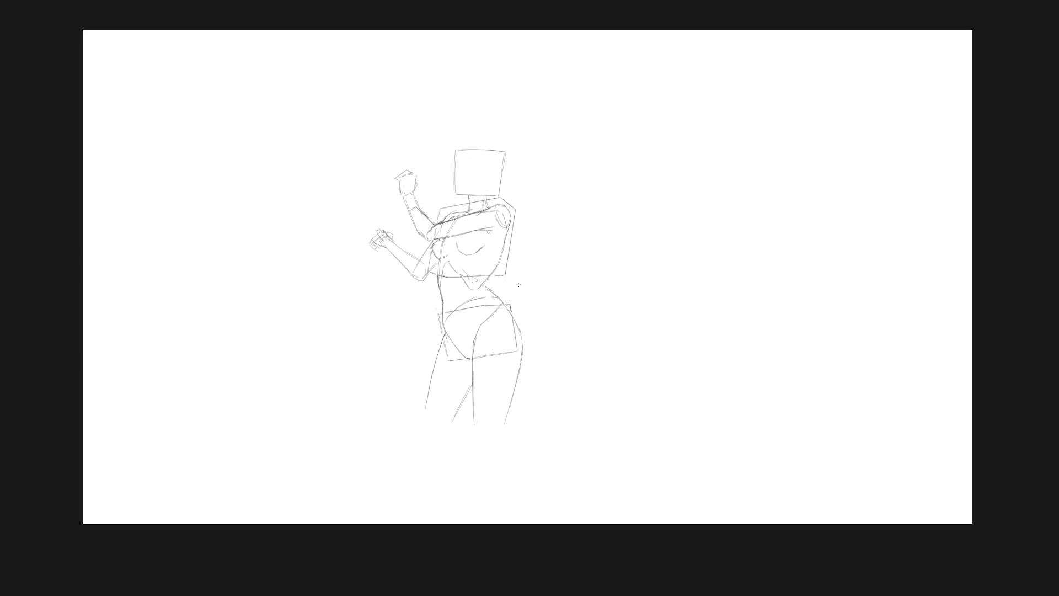
{"action": "scroll", "coordinate": [481, 315], "scroll_direction": "up", "scroll_amount": 2}
Sketch abdomen construction lines, a shorter left torso contour and the left crotch-to-thigh line.
{"action": "left_click_drag", "start_coordinate": [438, 245], "coordinate": [466, 369]}
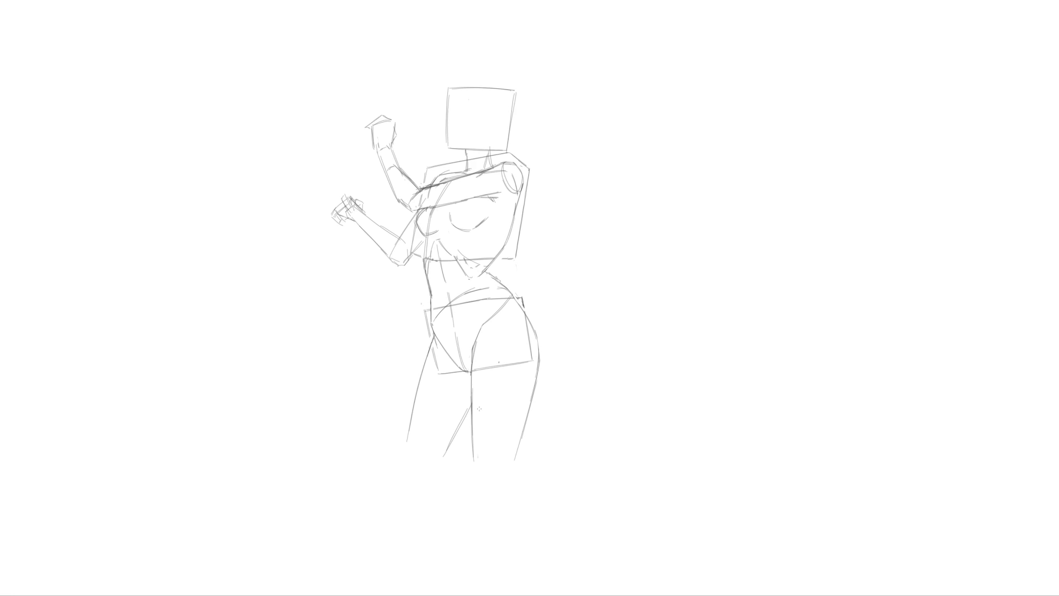
{"action": "left_click_drag", "start_coordinate": [453, 255], "coordinate": [477, 336]}
{"action": "key", "text": "ctrl+z"}
{"action": "left_click_drag", "start_coordinate": [427, 258], "coordinate": [434, 310]}
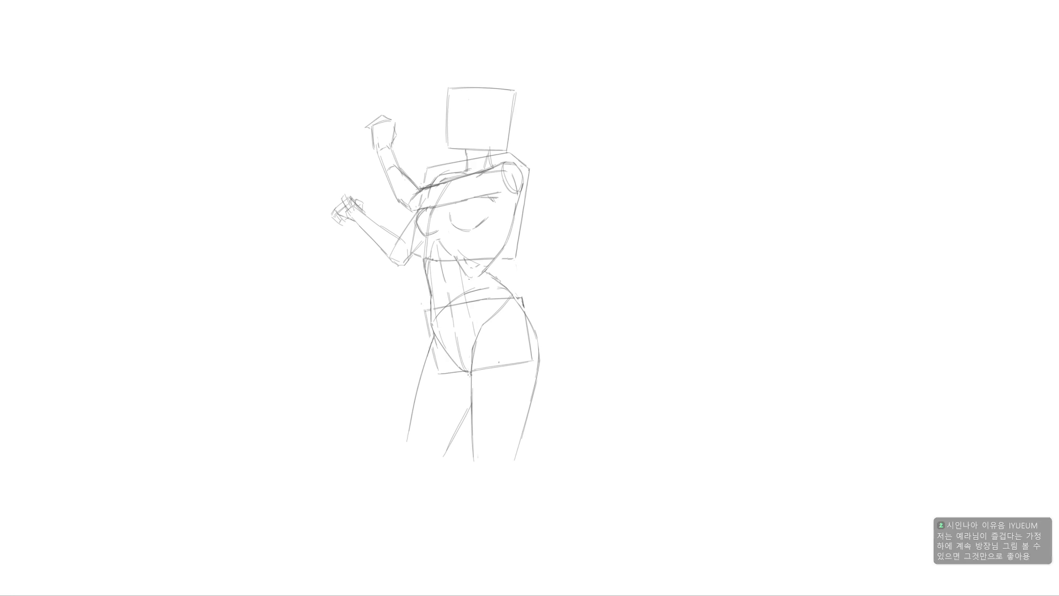
{"action": "key", "text": "ctrl+z"}
{"action": "left_click_drag", "start_coordinate": [427, 263], "coordinate": [433, 283]}
{"action": "left_click_drag", "start_coordinate": [441, 320], "coordinate": [448, 348]}
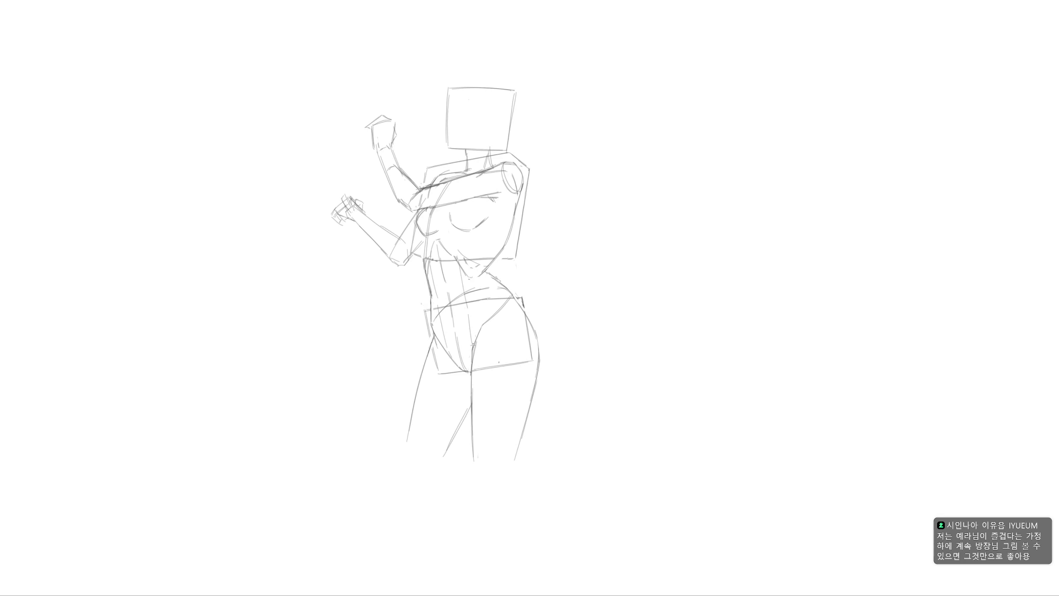
{"action": "scroll", "coordinate": [571, 406], "scroll_direction": "down", "scroll_amount": 2}
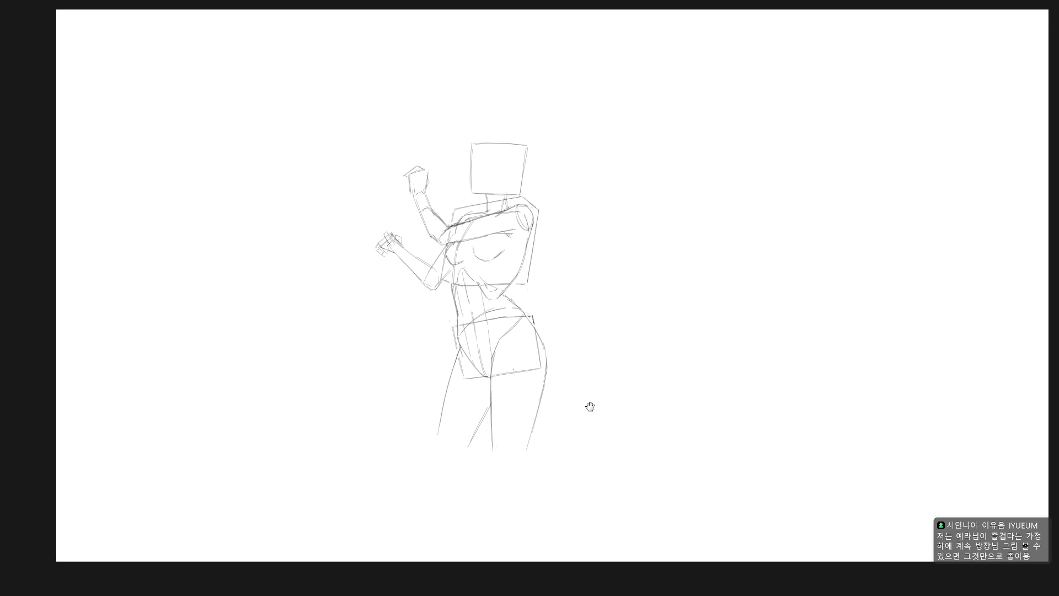
Extend the right waist line down in a tilted view, then add a faint left waist line.
{"action": "scroll", "coordinate": [627, 438], "scroll_direction": "down", "scroll_amount": 1}
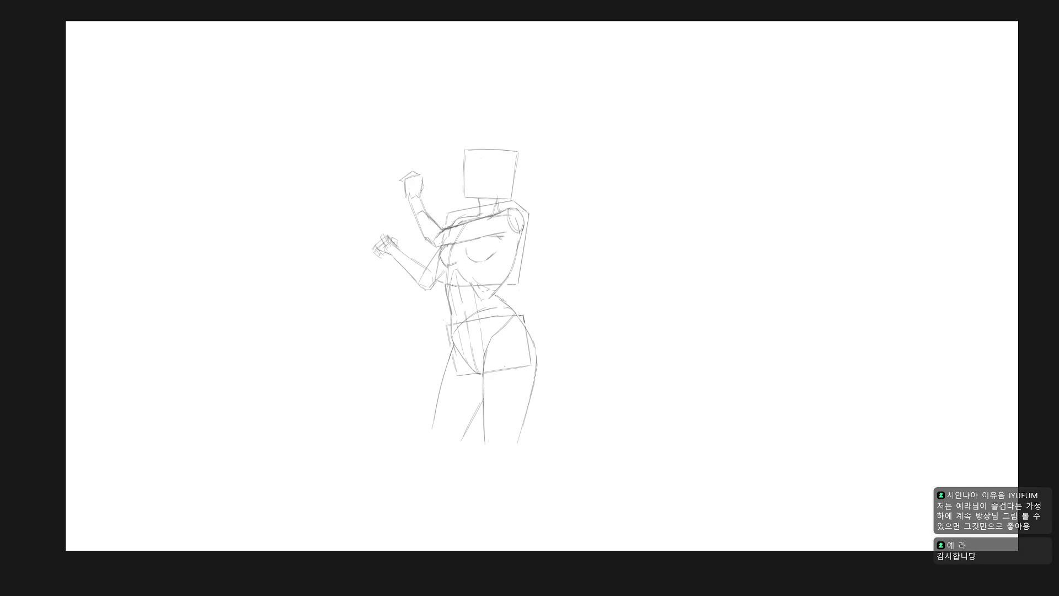
{"action": "scroll", "coordinate": [554, 297], "scroll_direction": "up", "scroll_amount": 2}
{"action": "left_click_drag", "start_coordinate": [560, 300], "coordinate": [548, 378]}
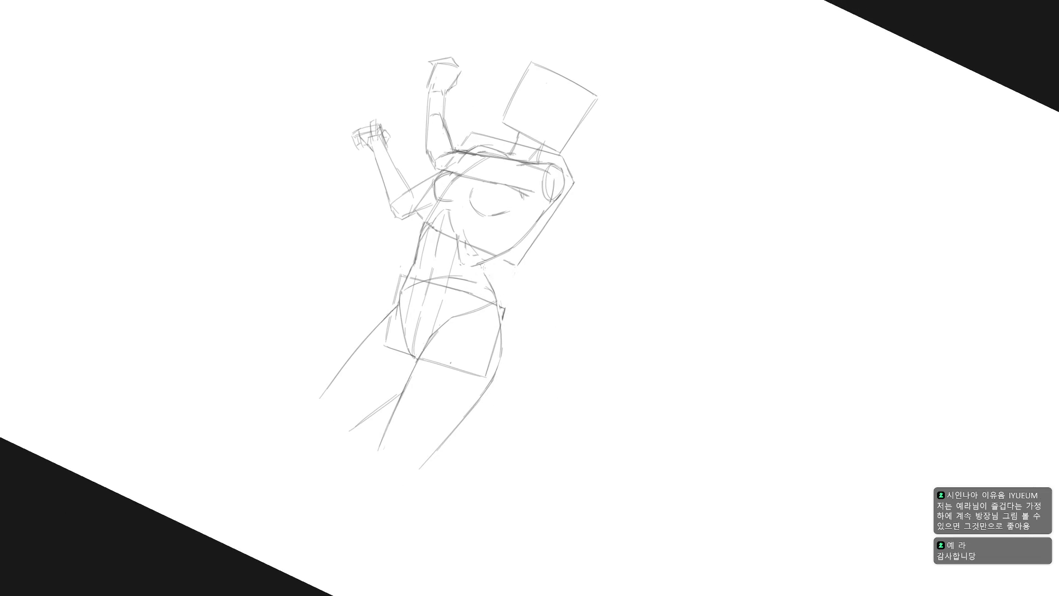
{"action": "left_click_drag", "start_coordinate": [487, 263], "coordinate": [485, 276]}
{"action": "key", "text": "Escape"}
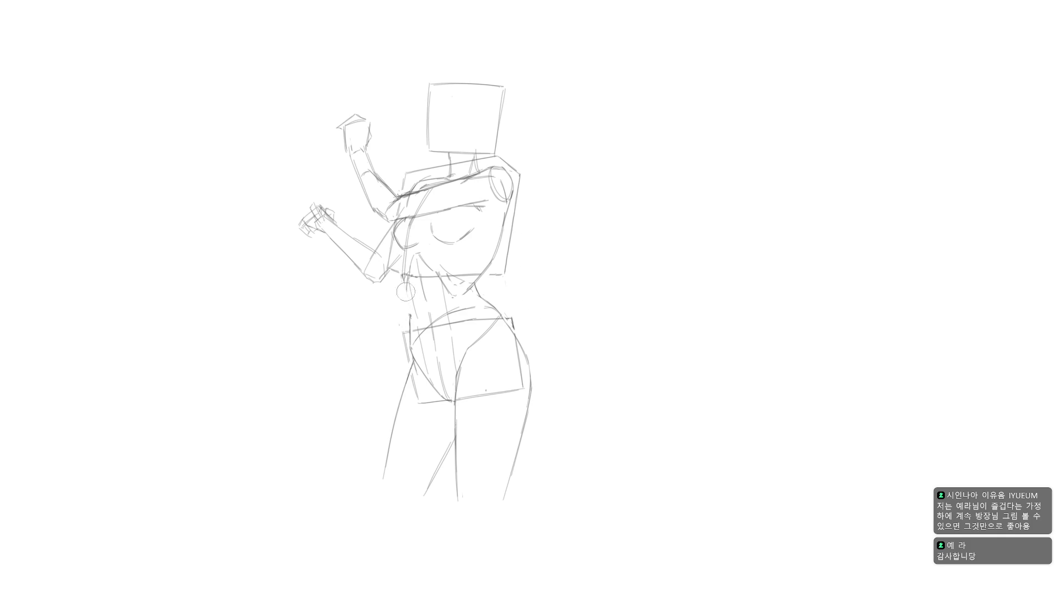
{"action": "left_click_drag", "start_coordinate": [404, 278], "coordinate": [409, 303]}
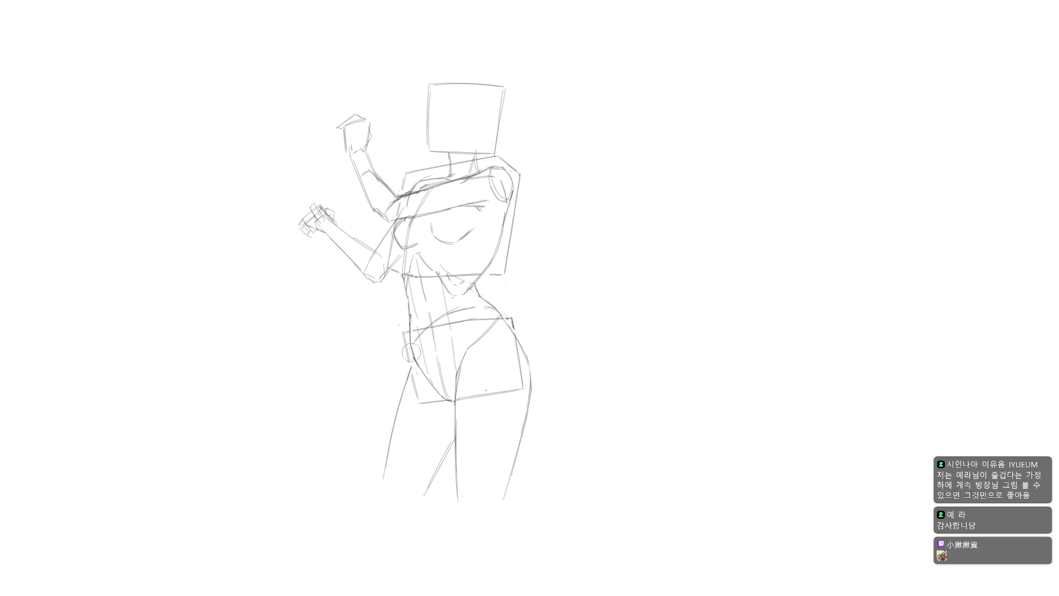
{"action": "scroll", "coordinate": [478, 402], "scroll_direction": "down", "scroll_amount": 5}
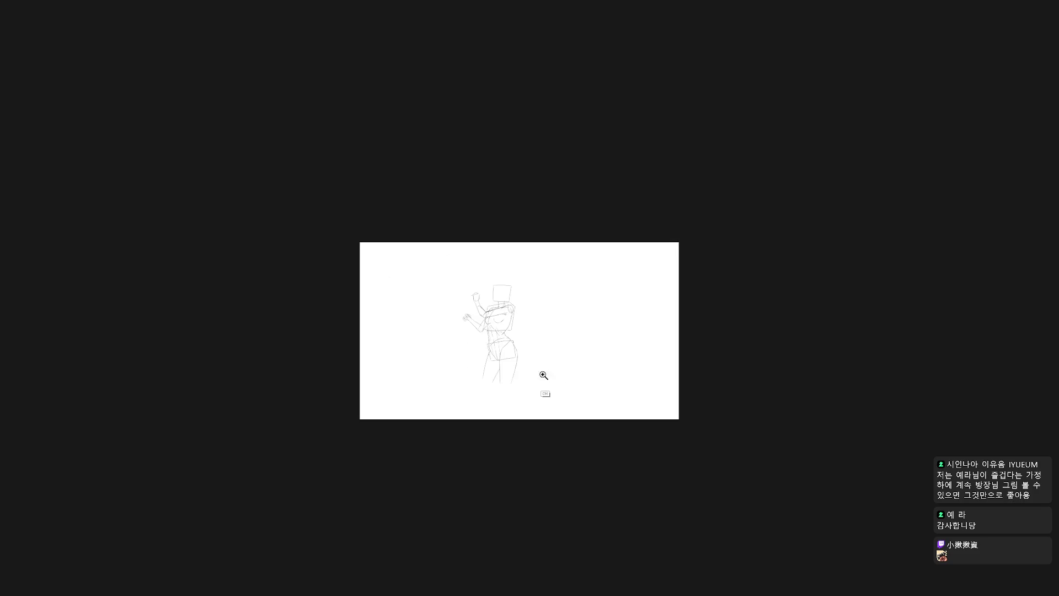
Zoom in and draw the neck lines and chin line inside the head box.
{"action": "scroll", "coordinate": [556, 374], "scroll_direction": "up", "scroll_amount": 3}
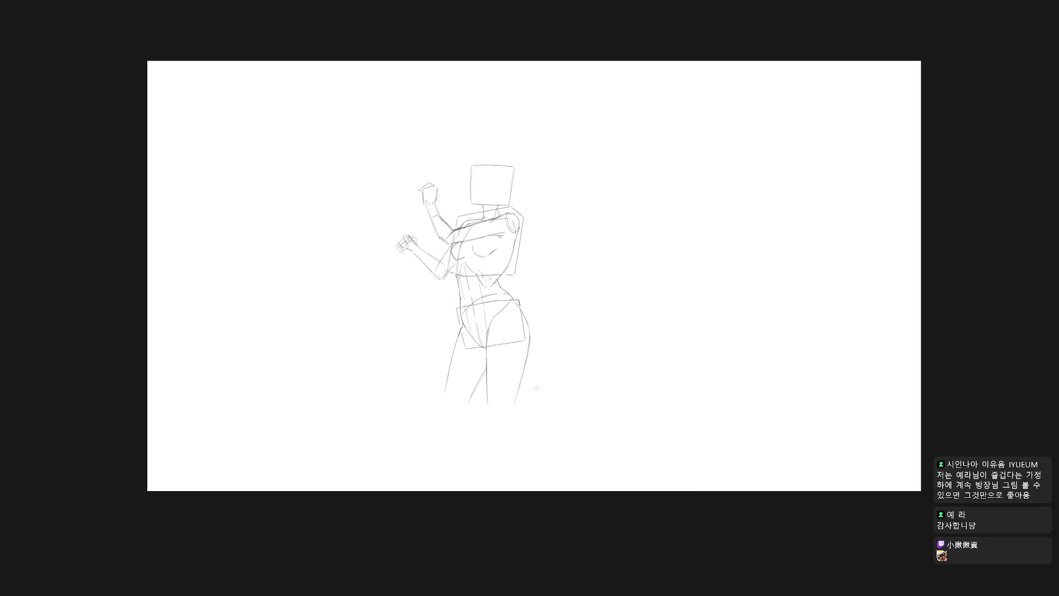
{"action": "scroll", "coordinate": [535, 386], "scroll_direction": "up", "scroll_amount": 1}
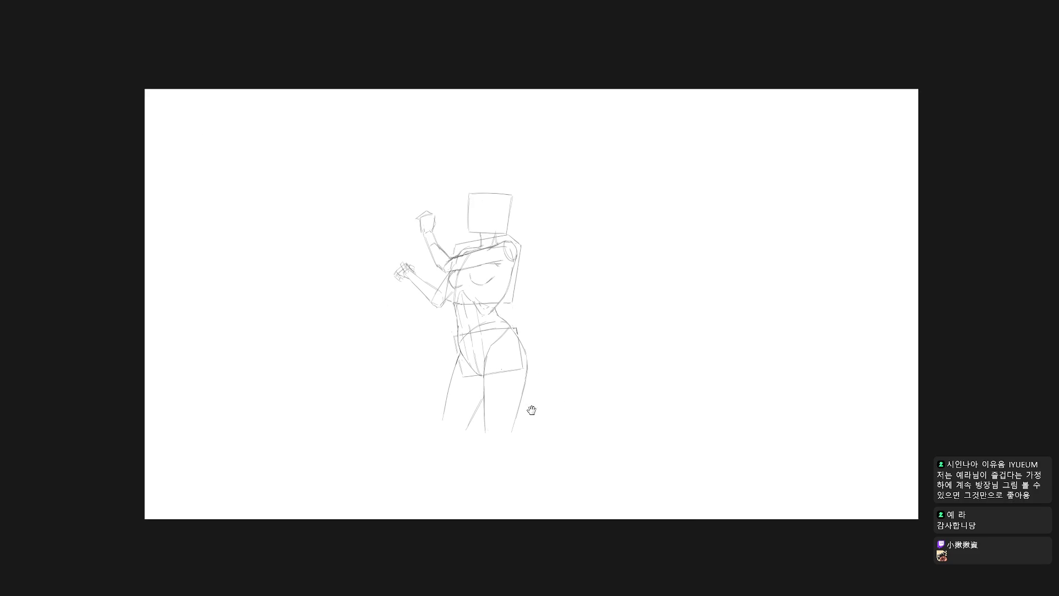
{"action": "mouse_move", "coordinate": [1057, 55]}
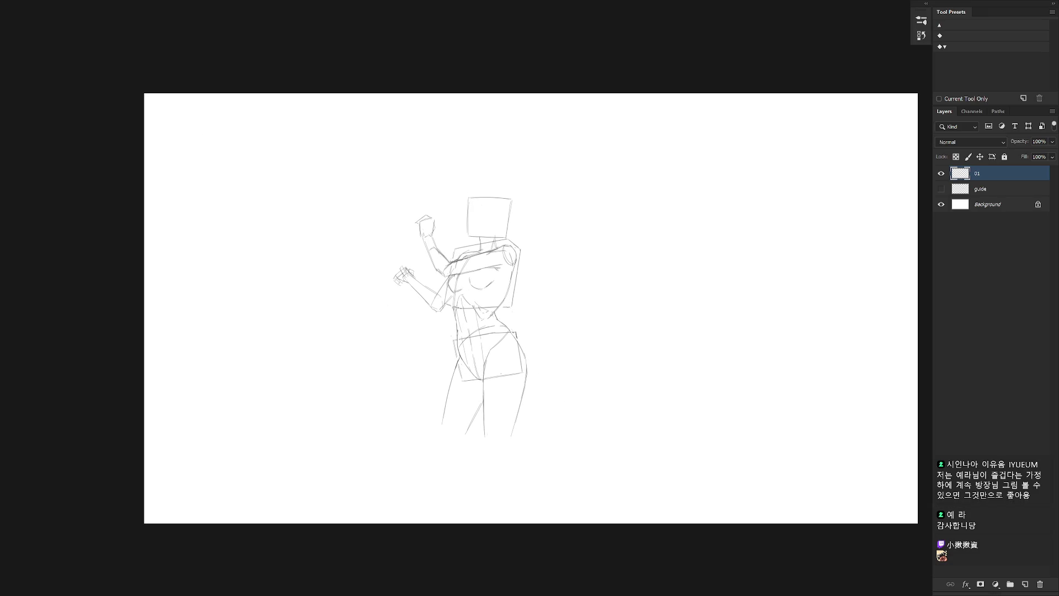
{"action": "scroll", "coordinate": [490, 239], "scroll_direction": "up", "scroll_amount": 1}
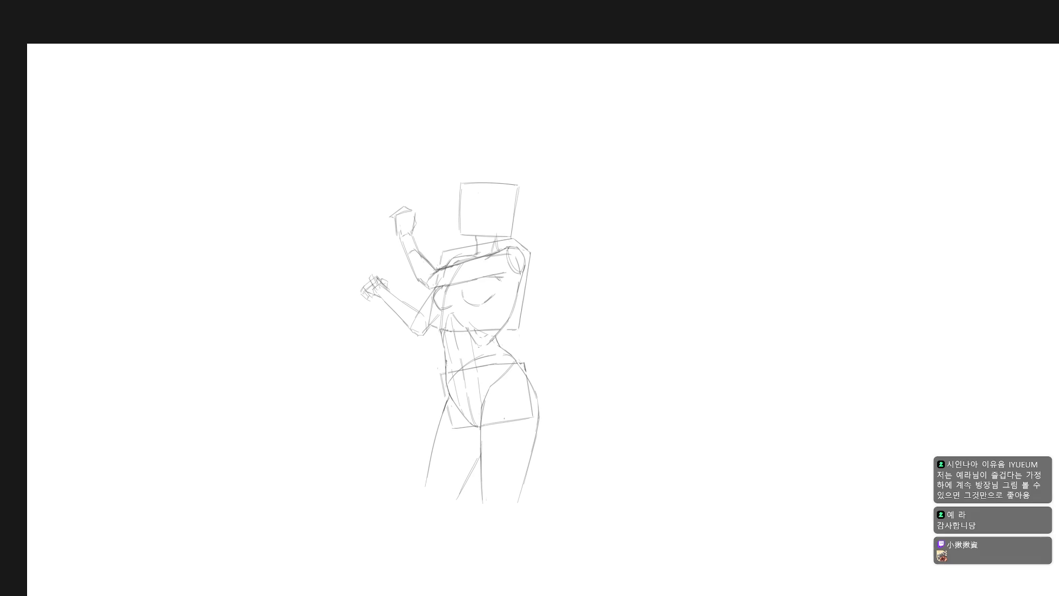
{"action": "mouse_move", "coordinate": [1057, 221]}
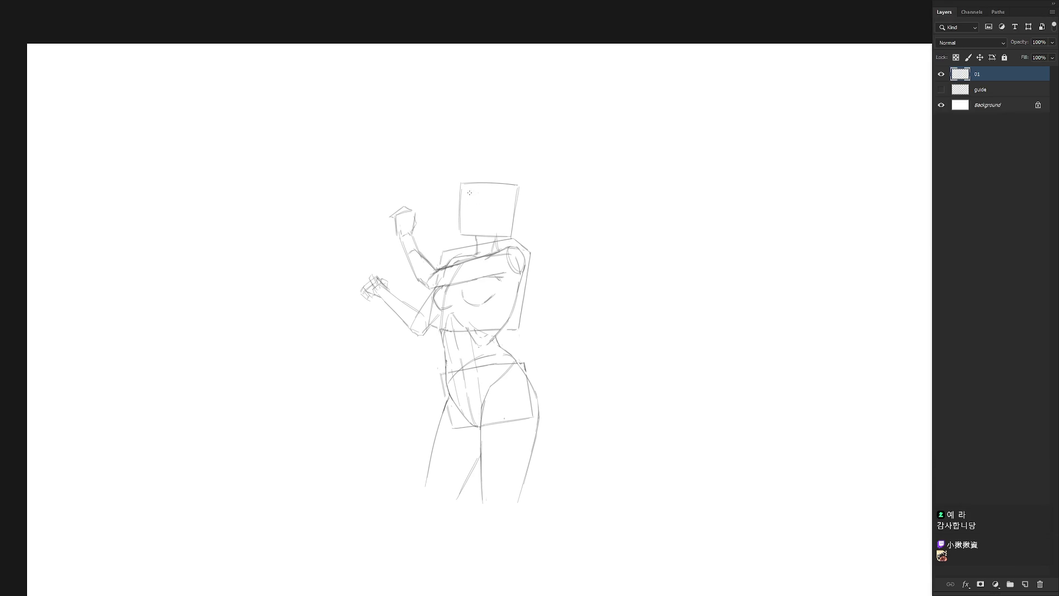
{"action": "left_click_drag", "start_coordinate": [466, 214], "coordinate": [469, 225]}
{"action": "mouse_move", "coordinate": [465, 208]}
{"action": "left_mouse_down"}
{"action": "mouse_move", "coordinate": [470, 230]}
{"action": "mouse_move", "coordinate": [503, 227]}
{"action": "left_mouse_up"}
{"action": "mouse_move", "coordinate": [501, 228]}
{"action": "left_mouse_down"}
{"action": "mouse_move", "coordinate": [487, 241]}
{"action": "mouse_move", "coordinate": [502, 229]}
{"action": "left_mouse_up"}
Redraw the head box's top edge with the view rotated about 40 degrees.
{"action": "left_click_drag", "start_coordinate": [519, 258], "coordinate": [605, 354]}
{"action": "key", "text": "Escape"}
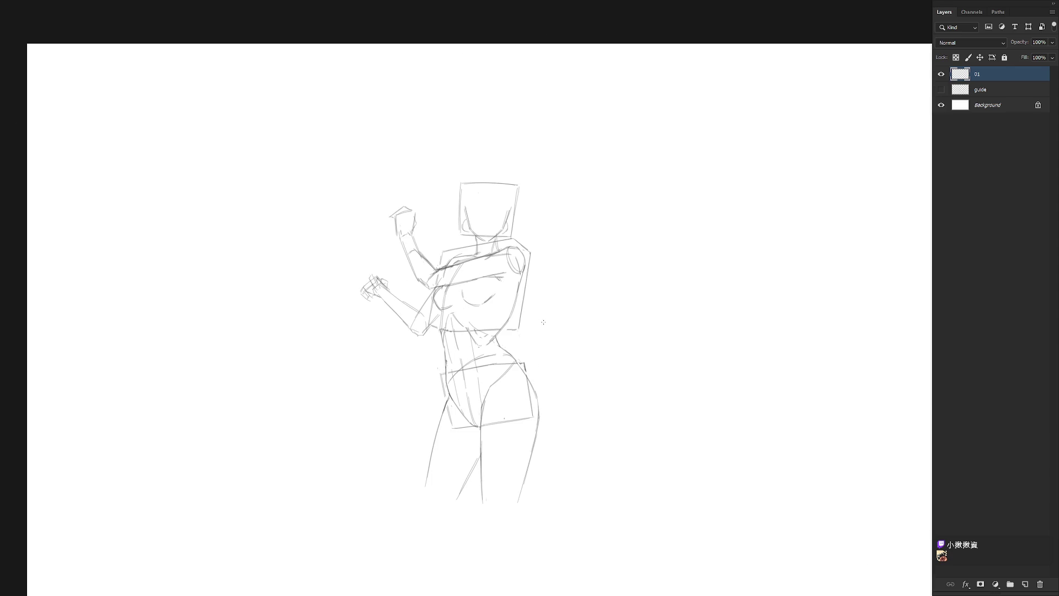
{"action": "mouse_move", "coordinate": [534, 289]}
{"action": "left_mouse_down"}
{"action": "mouse_move", "coordinate": [554, 307]}
{"action": "mouse_move", "coordinate": [484, 274]}
{"action": "mouse_move", "coordinate": [598, 285]}
{"action": "left_mouse_up"}
{"action": "left_click_drag", "start_coordinate": [460, 269], "coordinate": [513, 258]}
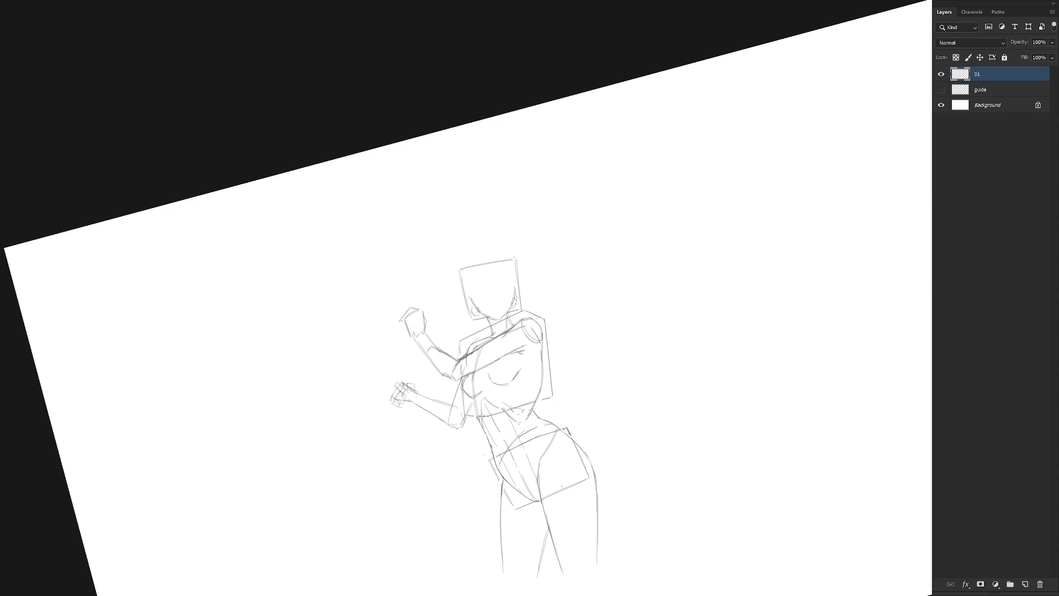
Add a line on the head box's right side and sketch the top and top-left of the face outline.
{"action": "mouse_move", "coordinate": [535, 288]}
{"action": "left_mouse_down"}
{"action": "mouse_move", "coordinate": [669, 367]}
{"action": "mouse_move", "coordinate": [609, 324]}
{"action": "left_mouse_up"}
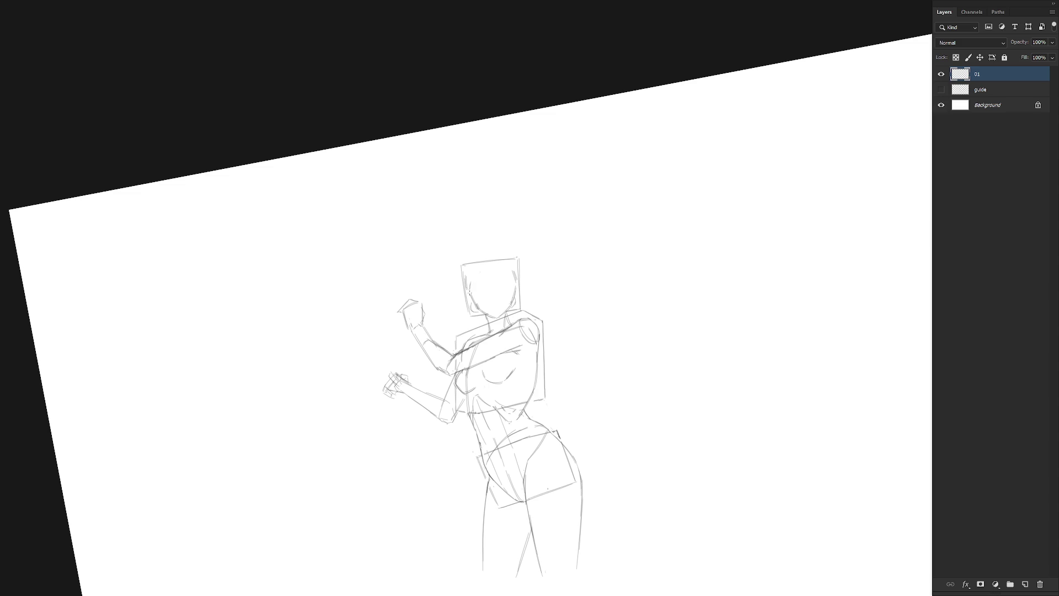
{"action": "left_click_drag", "start_coordinate": [510, 273], "coordinate": [515, 283]}
{"action": "left_click_drag", "start_coordinate": [469, 283], "coordinate": [510, 271]}
{"action": "key", "text": "ctrl+z"}
{"action": "left_click_drag", "start_coordinate": [480, 275], "coordinate": [470, 283]}
{"action": "left_click_drag", "start_coordinate": [480, 274], "coordinate": [502, 270]}
Remove the stray marks at and below the chin and straighten the view.
{"action": "key", "text": "ctrl+z"}
{"action": "left_click_drag", "start_coordinate": [506, 310], "coordinate": [493, 327]}
{"action": "key", "text": "ctrl+z"}
{"action": "key", "text": "Escape"}
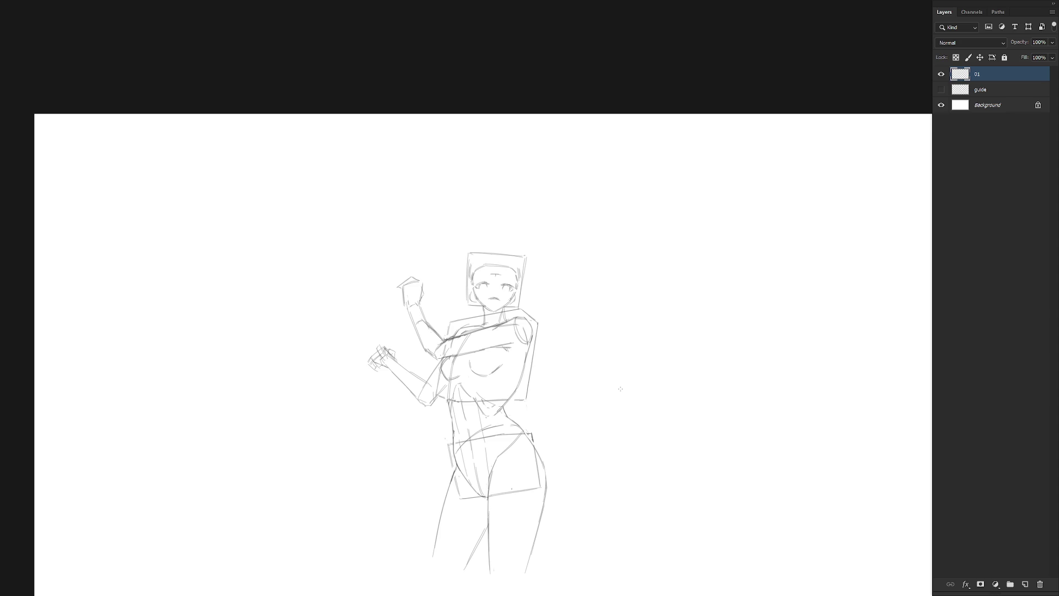
{"action": "scroll", "coordinate": [620, 395], "scroll_direction": "down", "scroll_amount": 5}
In a mirrored view, redraw the figure's left eye and a short mouth line.
{"action": "key", "text": "h"}
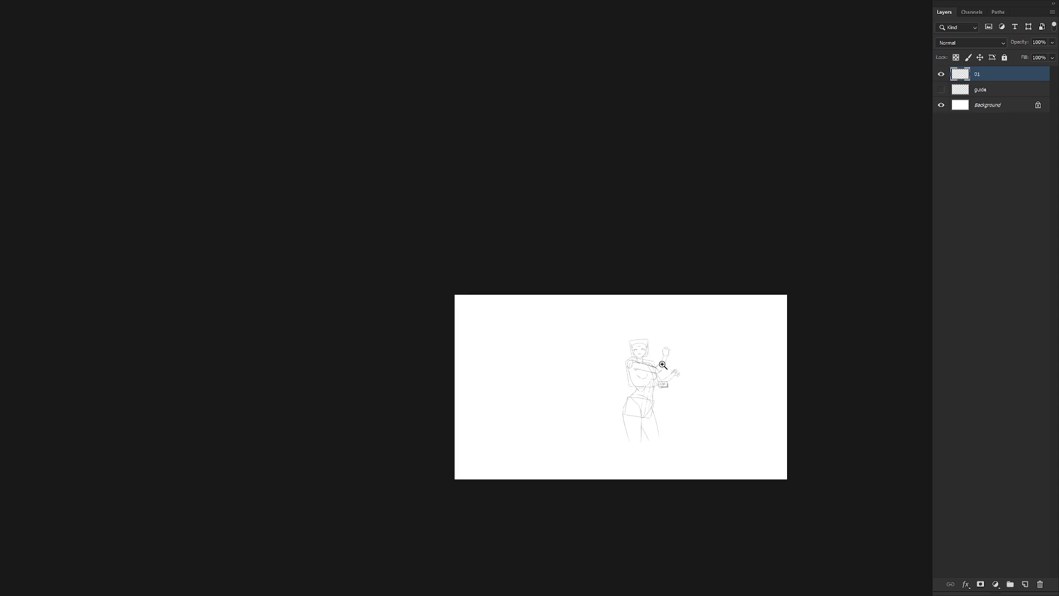
{"action": "scroll", "coordinate": [666, 366], "scroll_direction": "up", "scroll_amount": 5}
{"action": "scroll", "coordinate": [614, 335], "scroll_direction": "up", "scroll_amount": 1}
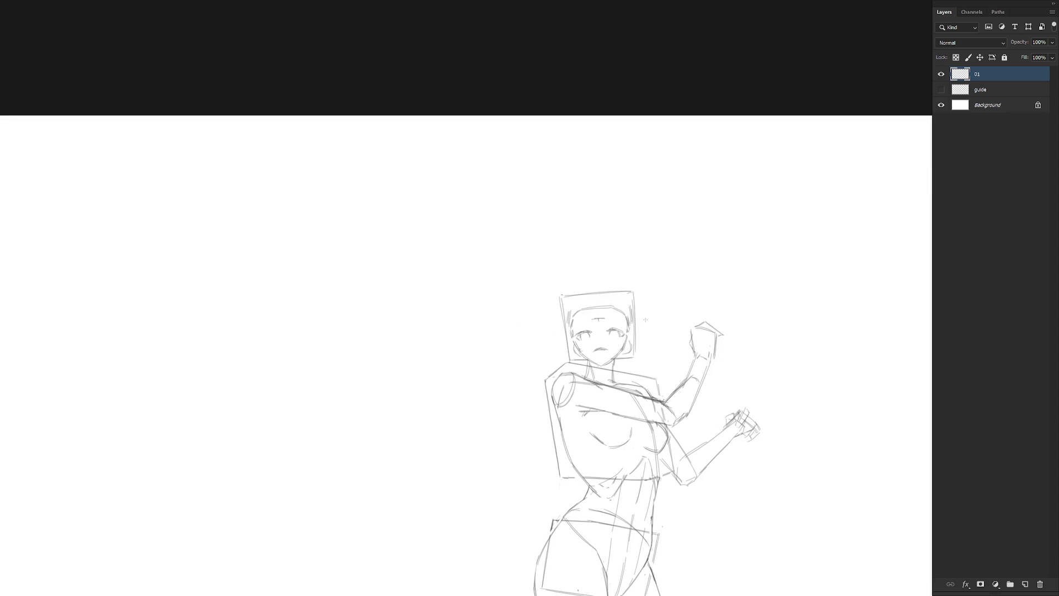
{"action": "scroll", "coordinate": [617, 333], "scroll_direction": "up", "scroll_amount": 1}
{"action": "mouse_move", "coordinate": [564, 331]}
{"action": "left_mouse_down"}
{"action": "mouse_move", "coordinate": [583, 330]}
{"action": "mouse_move", "coordinate": [575, 343]}
{"action": "left_mouse_up"}
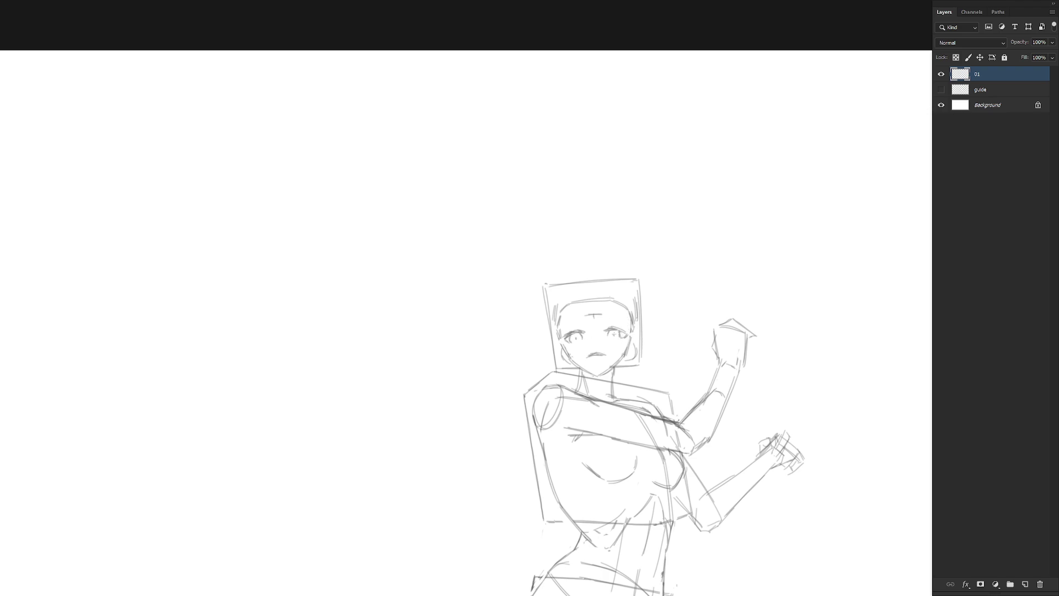
{"action": "key", "text": "ctrl+z"}
{"action": "left_click_drag", "start_coordinate": [589, 355], "coordinate": [602, 353]}
Draw a new left edge on the head box, erase its old edges, and flip the view back.
{"action": "scroll", "coordinate": [667, 331], "scroll_direction": "down", "scroll_amount": 1}
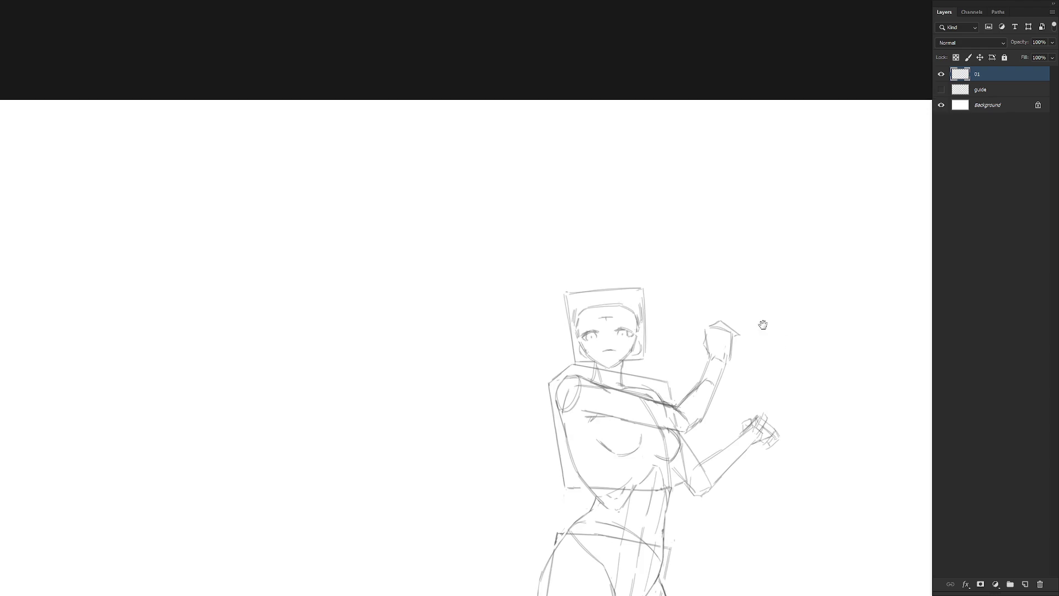
{"action": "left_click_drag", "start_coordinate": [771, 334], "coordinate": [698, 198]}
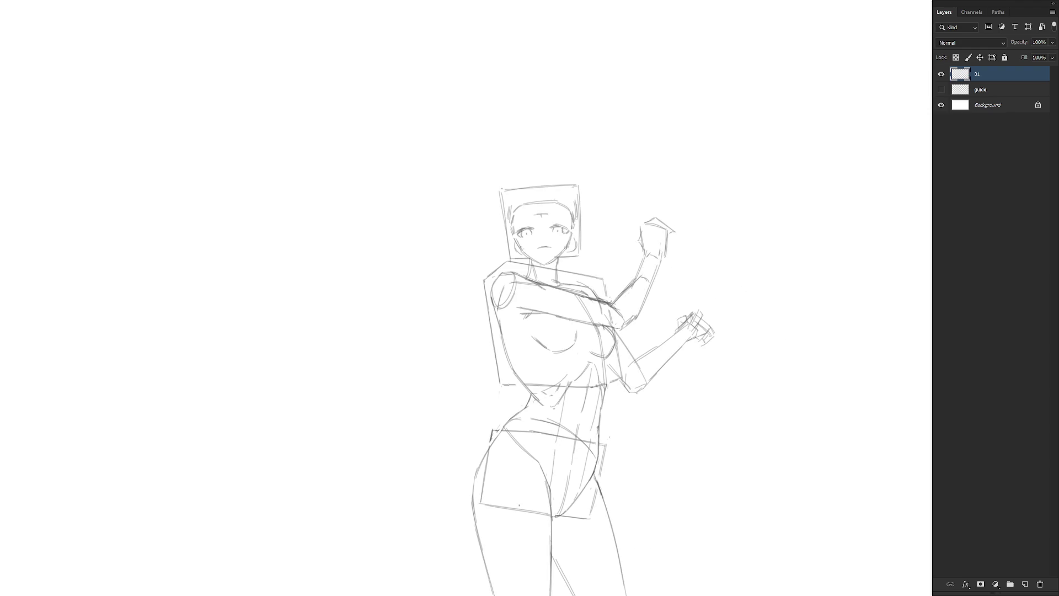
{"action": "key", "text": "e"}
{"action": "left_click_drag", "start_coordinate": [496, 180], "coordinate": [508, 258]}
{"action": "left_click_drag", "start_coordinate": [576, 185], "coordinate": [581, 237]}
{"action": "key", "text": "b"}
{"action": "key", "text": "ctrl+0"}
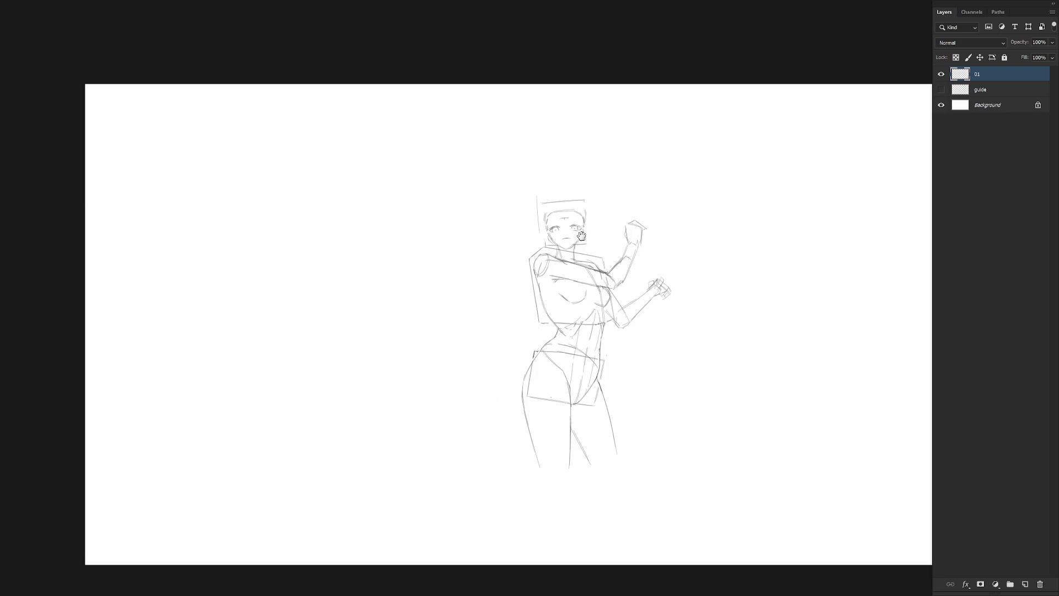
{"action": "key", "text": "h"}
{"action": "left_click", "coordinate": [469, 219]}
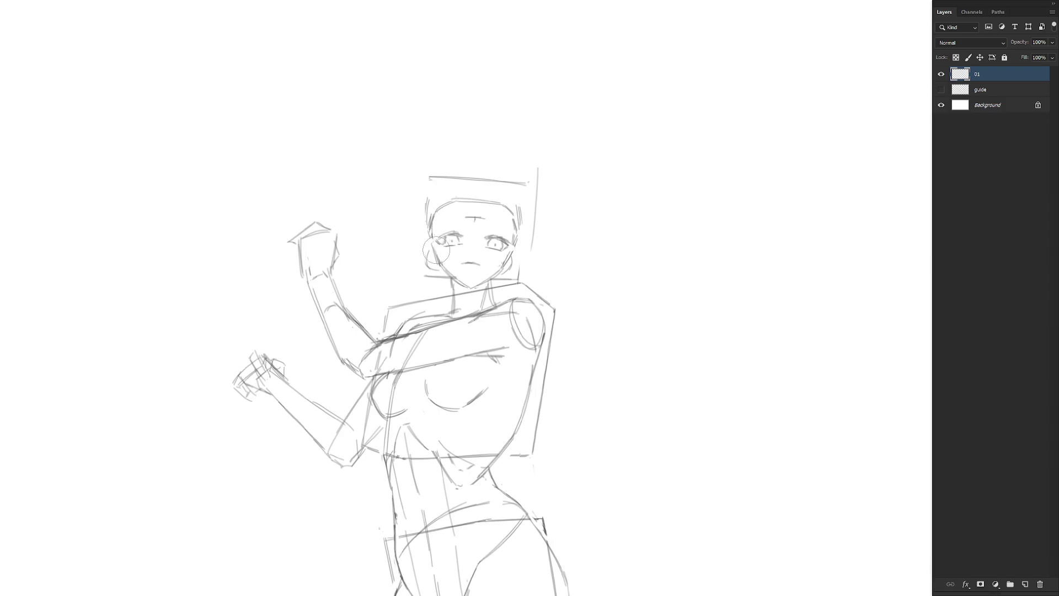
Enlarge the brush and draw the nose line on the face.
{"action": "key", "text": "bracketright"}
{"action": "key", "text": "bracketright"}
{"action": "left_click_drag", "start_coordinate": [595, 236], "coordinate": [568, 229]}
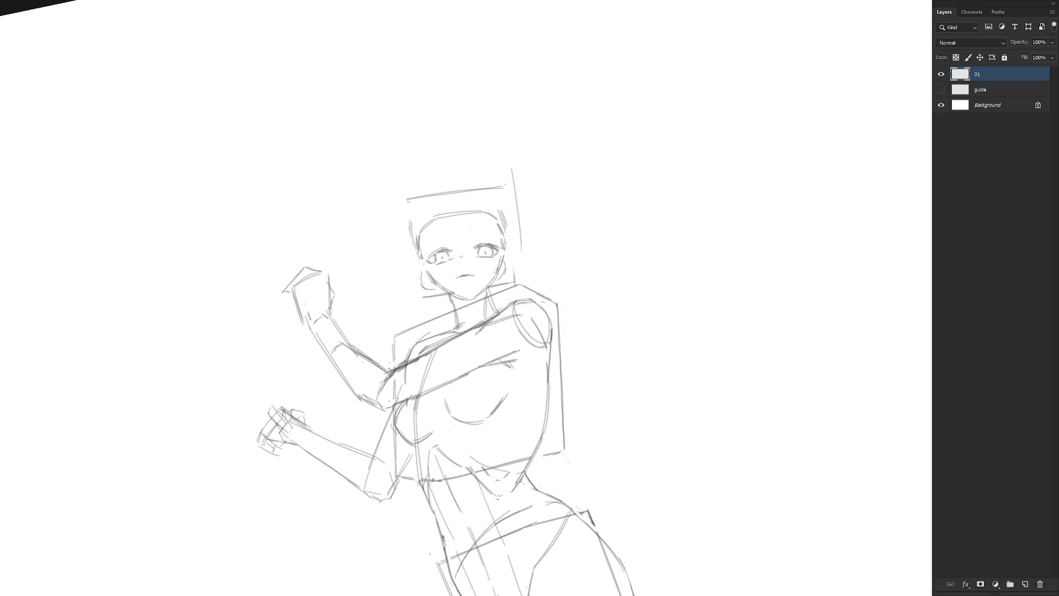
{"action": "left_click_drag", "start_coordinate": [461, 251], "coordinate": [462, 261]}
{"action": "key", "text": "r"}
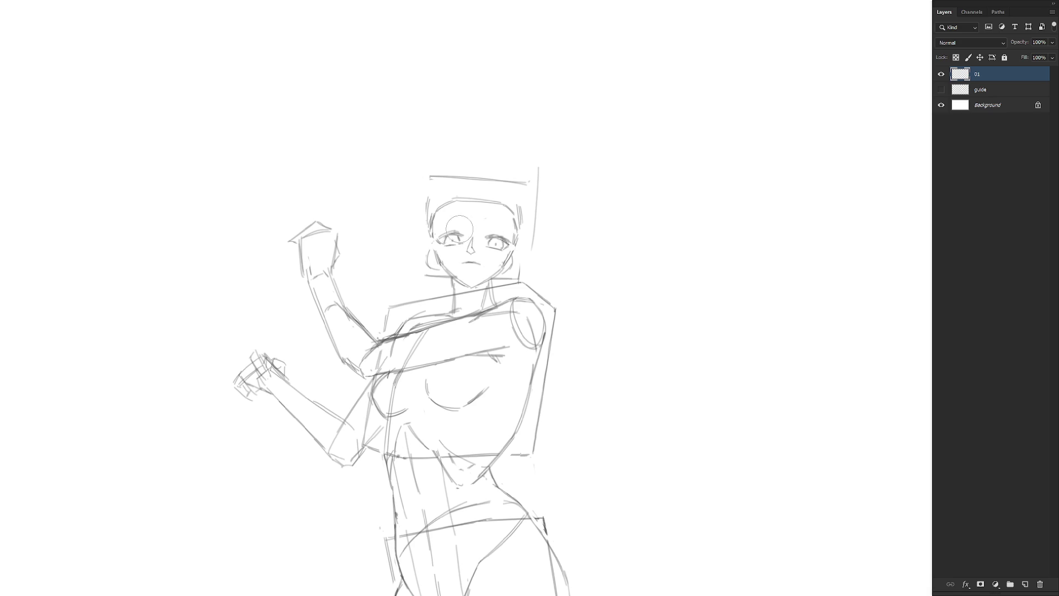
Sketch and refine the left eyebrow above the left eye.
{"action": "mouse_move", "coordinate": [500, 242]}
{"action": "left_mouse_down"}
{"action": "mouse_move", "coordinate": [477, 229]}
{"action": "mouse_move", "coordinate": [486, 240]}
{"action": "mouse_move", "coordinate": [507, 230]}
{"action": "mouse_move", "coordinate": [499, 231]}
{"action": "left_mouse_up"}
{"action": "key", "text": "ctrl+z"}
{"action": "left_click_drag", "start_coordinate": [427, 248], "coordinate": [498, 230]}
{"action": "mouse_move", "coordinate": [428, 244]}
{"action": "left_mouse_down"}
{"action": "mouse_move", "coordinate": [452, 239]}
{"action": "mouse_move", "coordinate": [441, 237]}
{"action": "left_mouse_up"}
{"action": "key", "text": "ctrl+z"}
{"action": "key", "text": "ctrl+z"}
{"action": "key", "text": "ctrl+z"}
Draw lines along the left and right sides of the head.
{"action": "scroll", "coordinate": [517, 346], "scroll_direction": "down", "scroll_amount": 2}
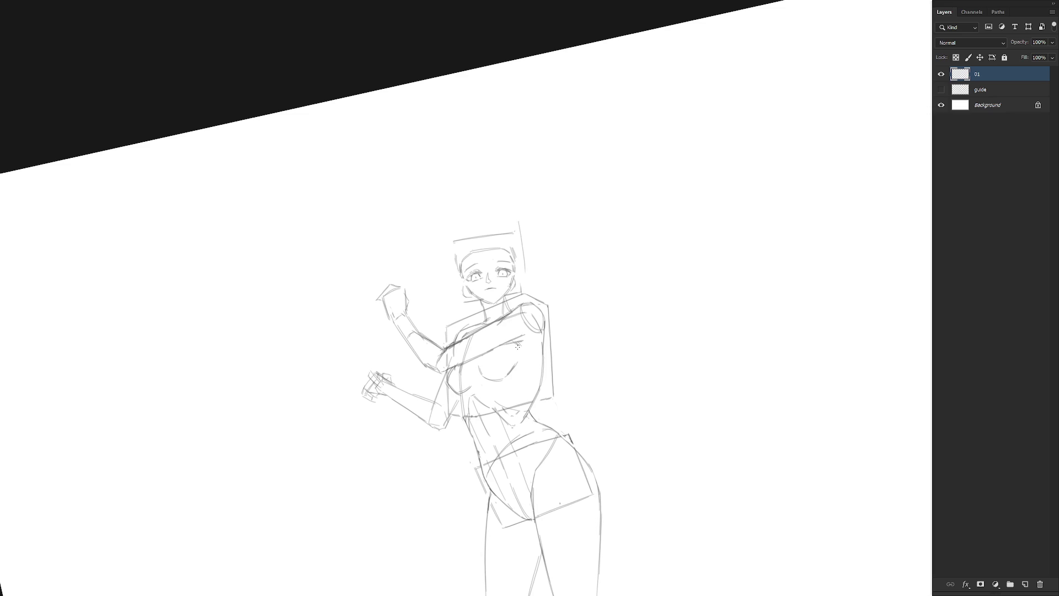
{"action": "left_click_drag", "start_coordinate": [452, 265], "coordinate": [460, 292]}
{"action": "left_click_drag", "start_coordinate": [517, 252], "coordinate": [519, 278]}
{"action": "key", "text": "Escape"}
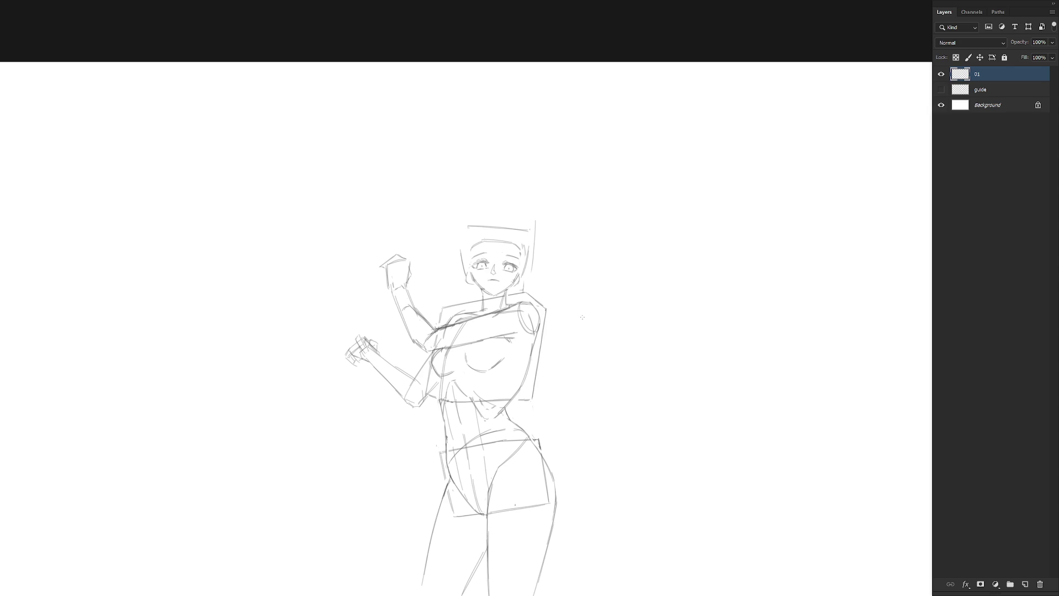
Check the brush preset and sketch the figure's right ear in a tilted view.
{"action": "key", "text": "r"}
{"action": "left_click_drag", "start_coordinate": [550, 317], "coordinate": [517, 350]}
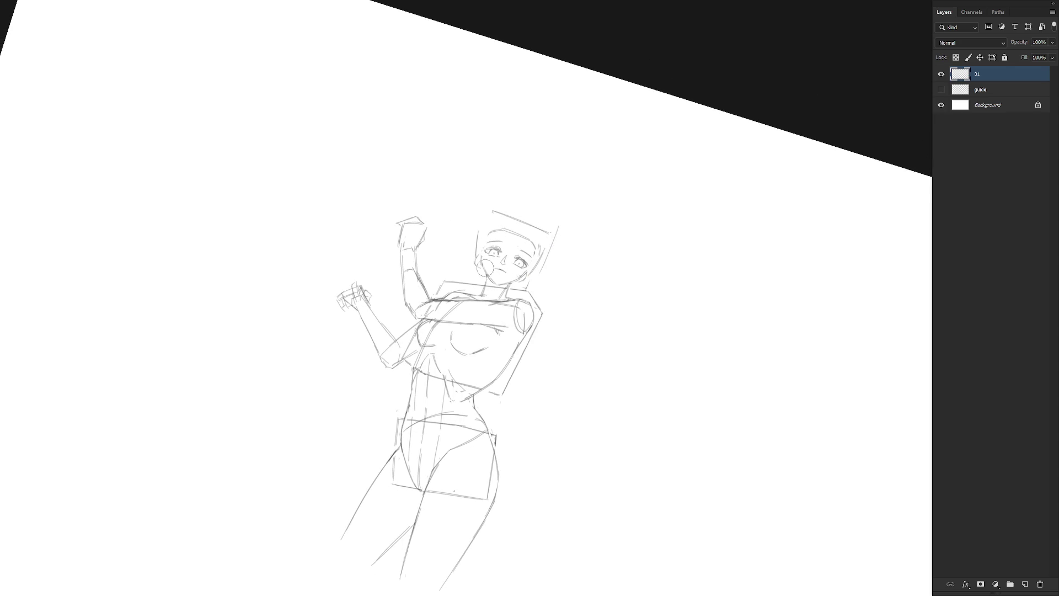
{"action": "key", "text": "r"}
{"action": "mouse_move", "coordinate": [487, 276]}
{"action": "left_mouse_down"}
{"action": "mouse_move", "coordinate": [538, 292]}
{"action": "mouse_move", "coordinate": [614, 277]}
{"action": "mouse_move", "coordinate": [582, 397]}
{"action": "left_mouse_up"}
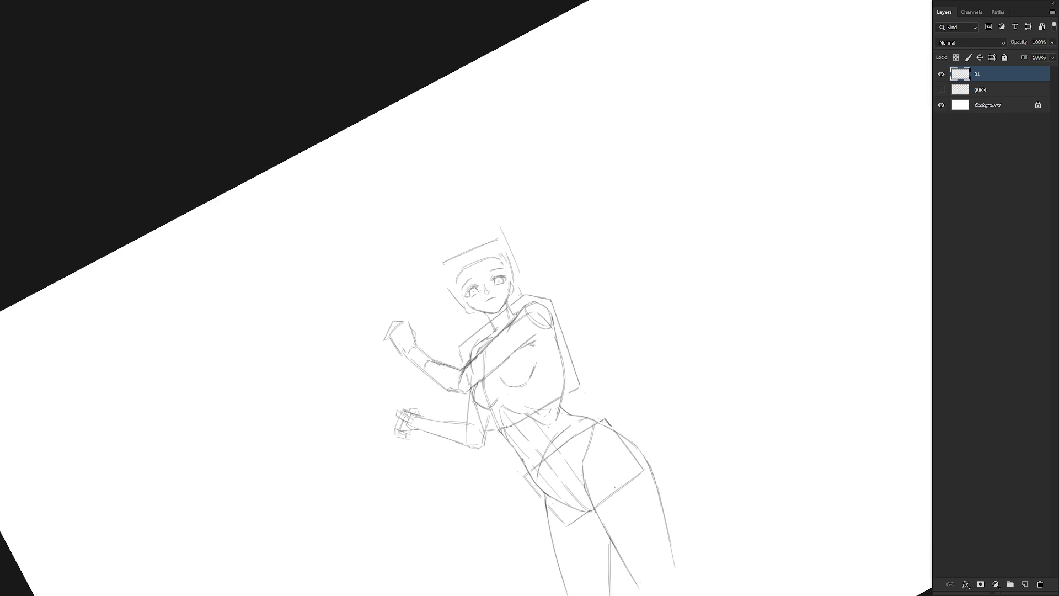
{"action": "key", "text": "Escape"}
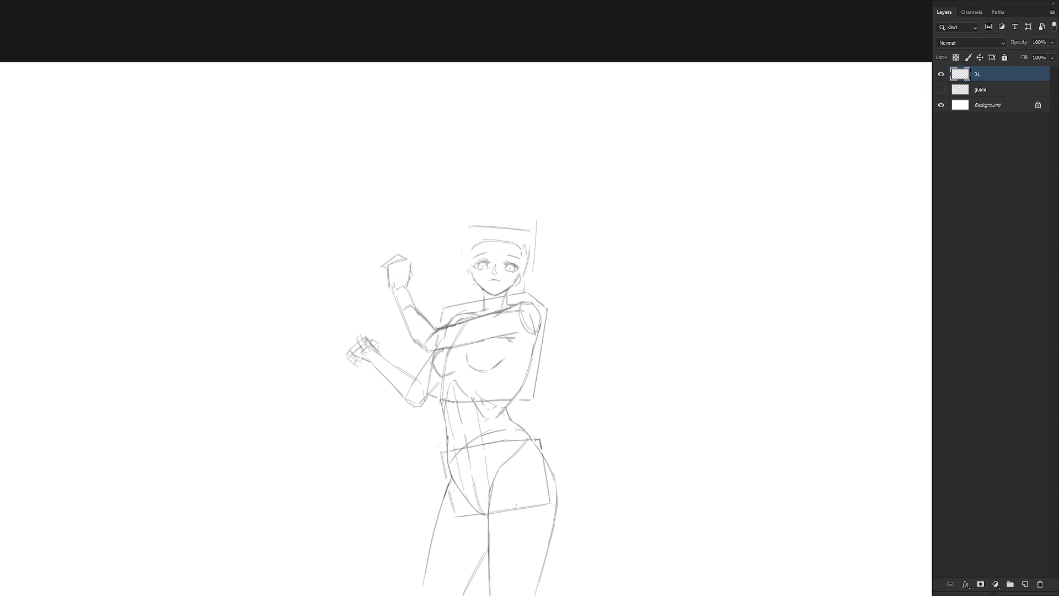
{"action": "right_click", "coordinate": [461, 255]}
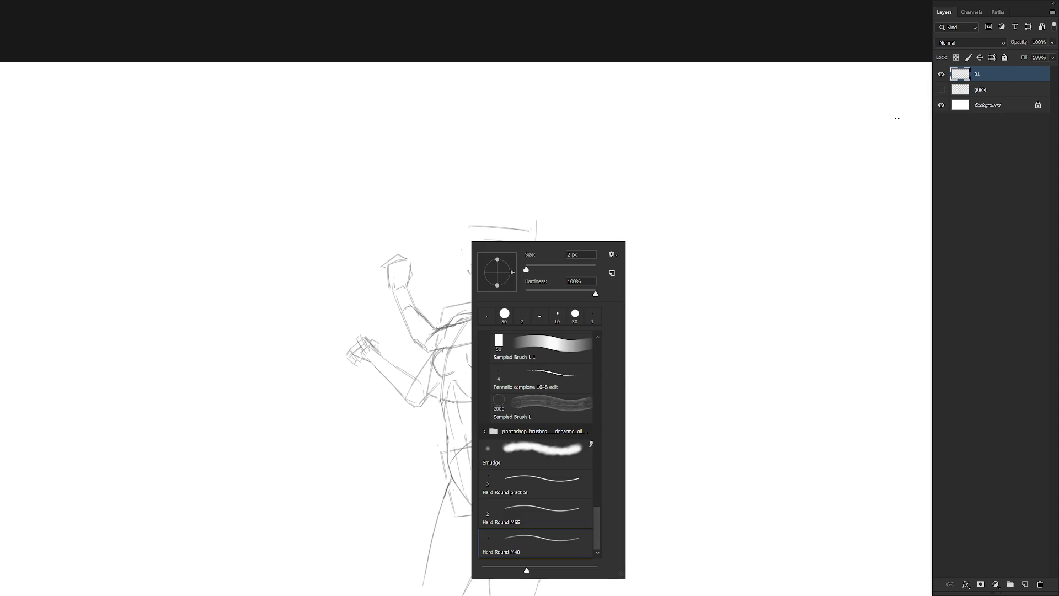
{"action": "key", "text": "Escape"}
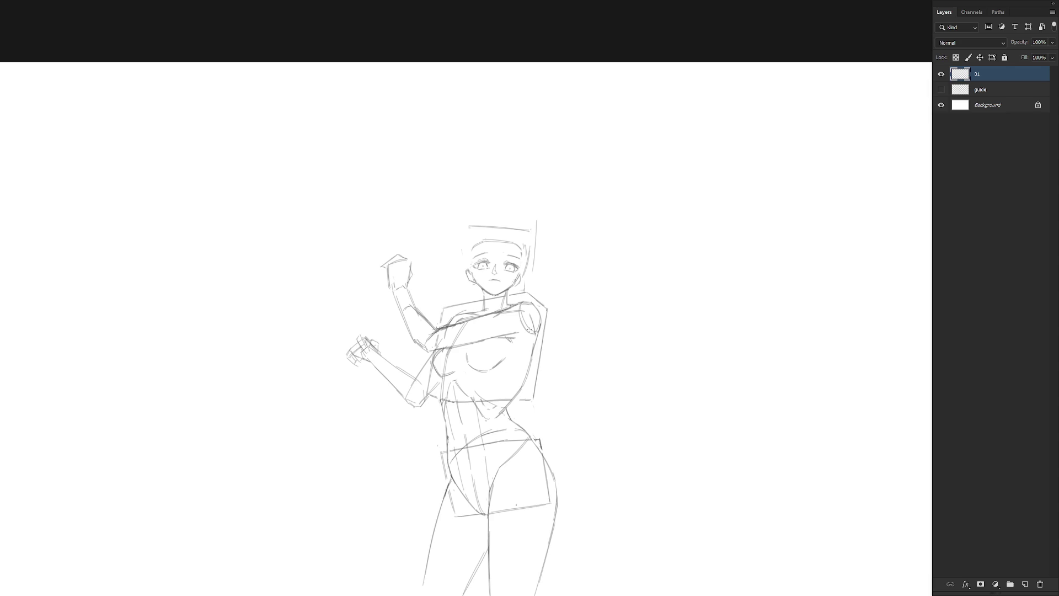
{"action": "left_click_drag", "start_coordinate": [515, 323], "coordinate": [513, 278]}
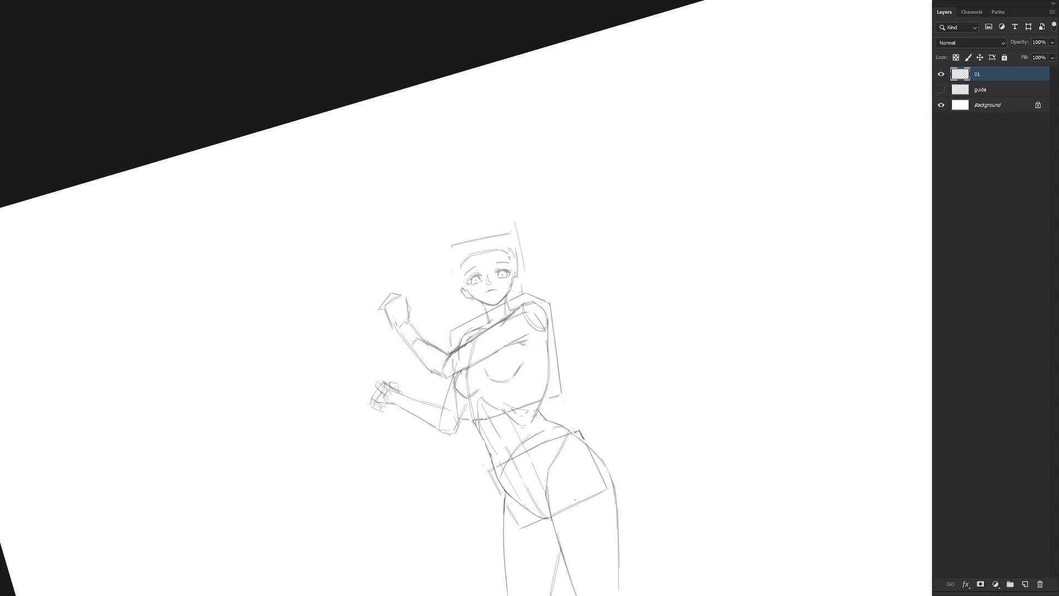
{"action": "left_click_drag", "start_coordinate": [516, 282], "coordinate": [512, 289]}
Erase the vertical construction line beside the head.
{"action": "key", "text": "Escape"}
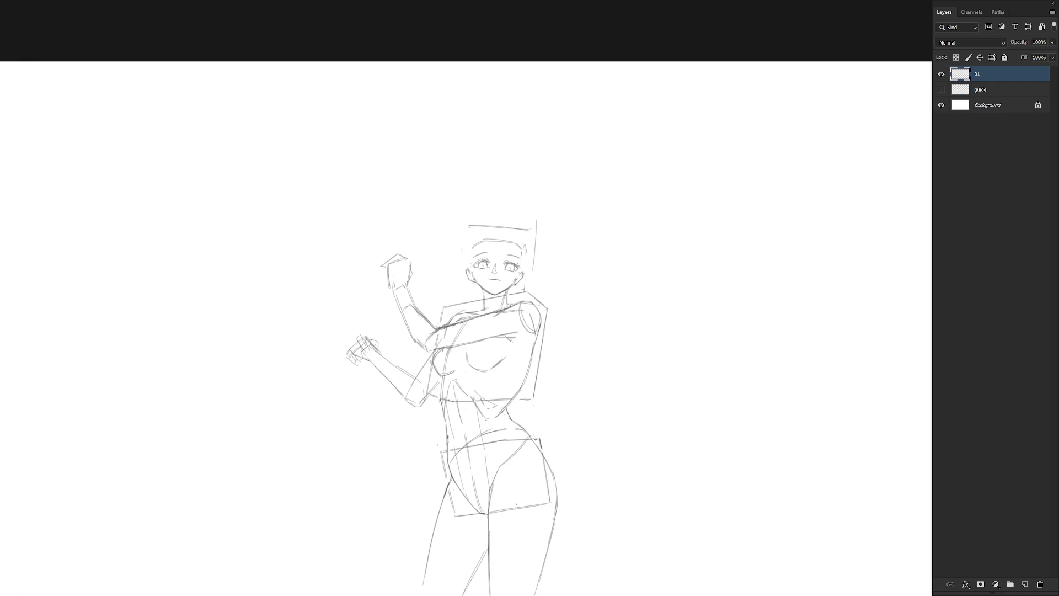
{"action": "left_click_drag", "start_coordinate": [524, 301], "coordinate": [491, 248]}
{"action": "mouse_move", "coordinate": [551, 358]}
{"action": "left_mouse_down"}
{"action": "mouse_move", "coordinate": [599, 420]}
{"action": "mouse_move", "coordinate": [622, 331]}
{"action": "mouse_move", "coordinate": [561, 254]}
{"action": "mouse_move", "coordinate": [530, 240]}
{"action": "left_mouse_up"}
{"action": "key", "text": "Escape"}
{"action": "left_click_drag", "start_coordinate": [518, 316], "coordinate": [514, 254]}
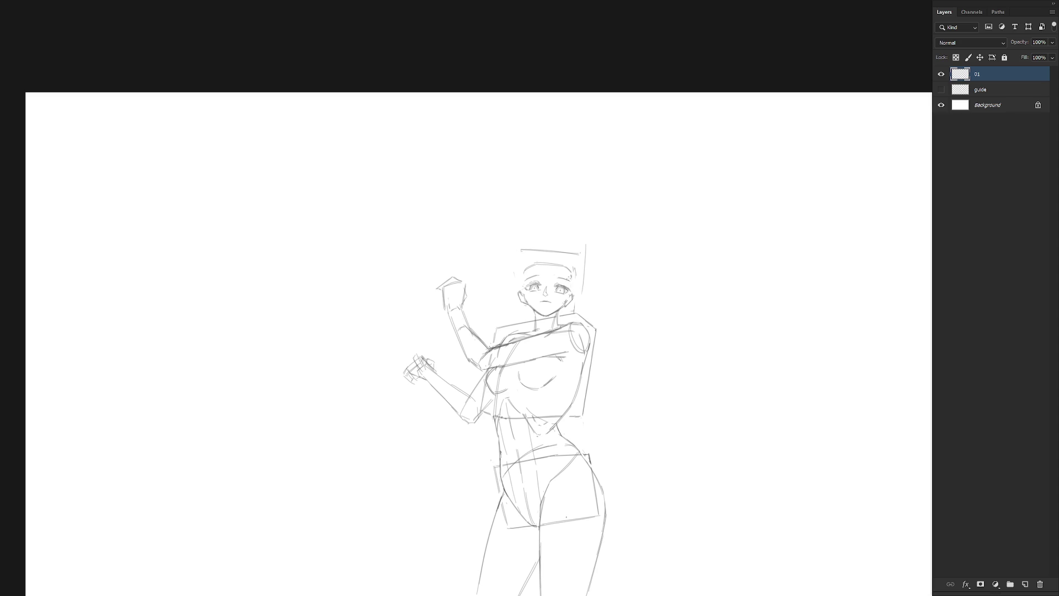
Lasso the raised arm and rotate it to a new angle.
{"action": "scroll", "coordinate": [574, 366], "scroll_direction": "down", "scroll_amount": 3}
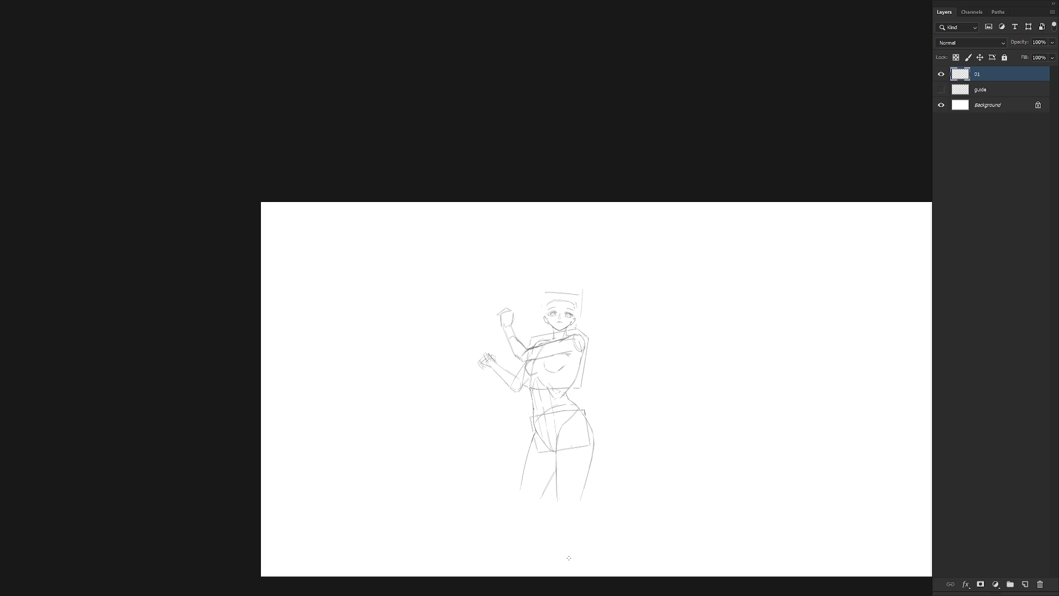
{"action": "key", "text": "ctrl+plus"}
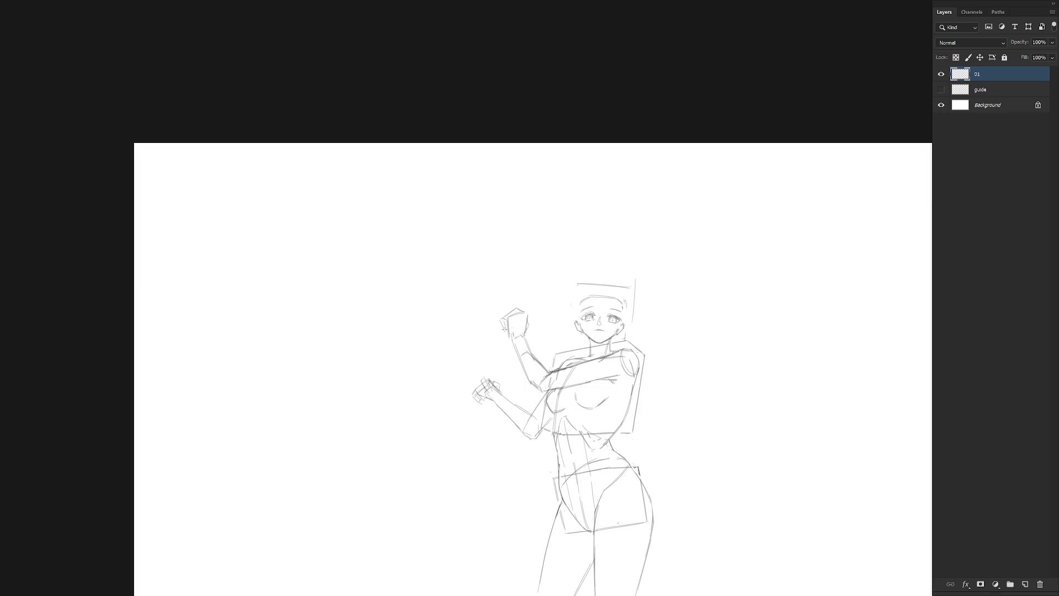
{"action": "scroll", "coordinate": [563, 327], "scroll_direction": "down", "scroll_amount": 1}
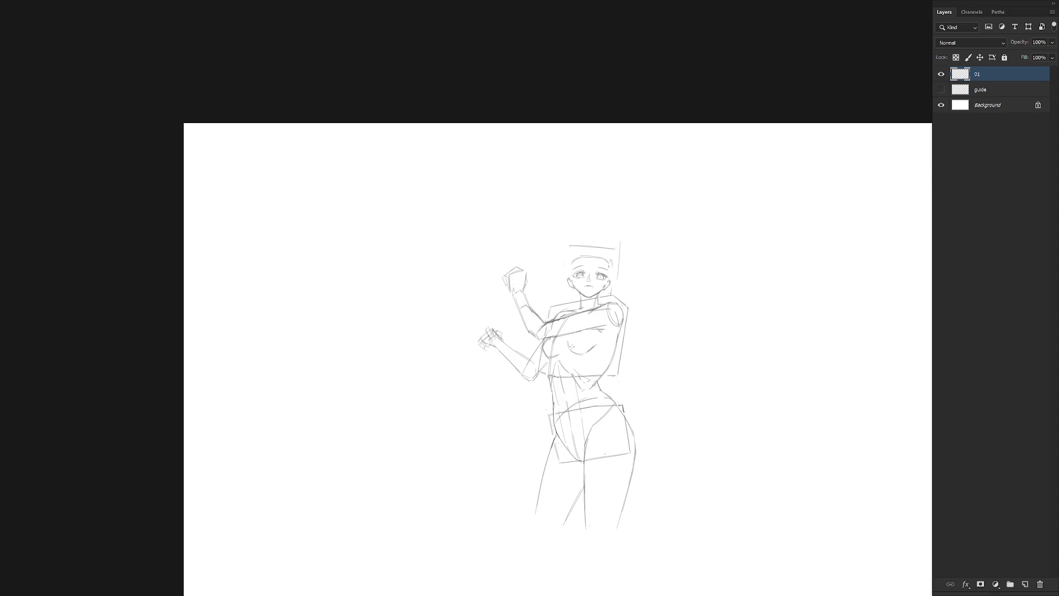
{"action": "mouse_move", "coordinate": [536, 330]}
{"action": "left_mouse_down"}
{"action": "mouse_move", "coordinate": [543, 265]}
{"action": "mouse_move", "coordinate": [543, 331]}
{"action": "left_mouse_up"}
{"action": "key", "text": "ctrl+t"}
{"action": "left_click_drag", "start_coordinate": [500, 235], "coordinate": [463, 251]}
{"action": "key", "text": "Return"}
{"action": "key", "text": "ctrl+d"}
{"action": "key", "text": "b"}
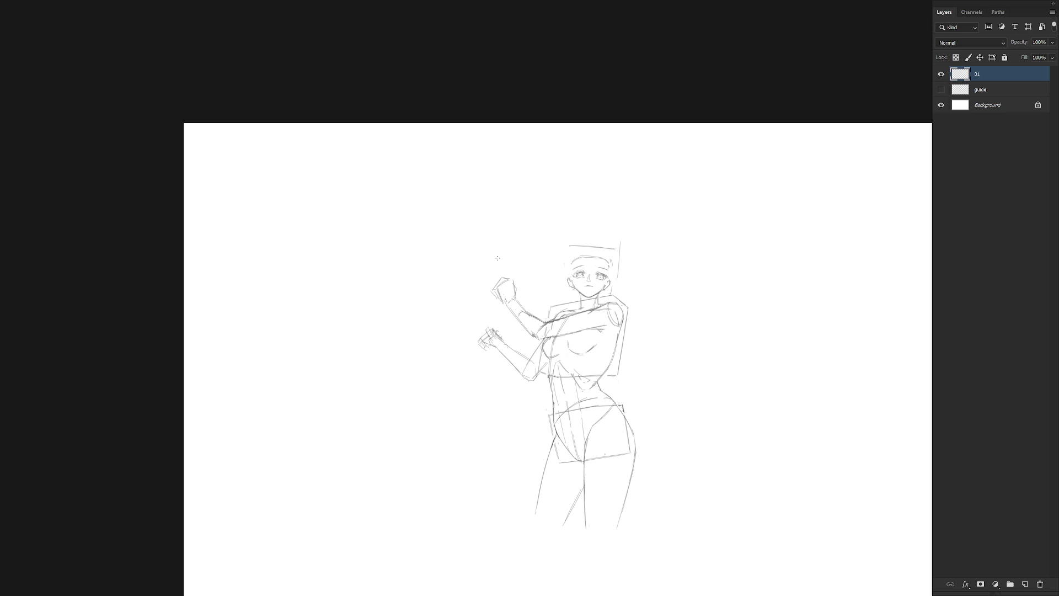
Rotate the raised arm about 19° upward around a pivot at the shoulder.
{"action": "left_click_drag", "start_coordinate": [499, 262], "coordinate": [498, 262]}
{"action": "scroll", "coordinate": [615, 243], "scroll_direction": "down", "scroll_amount": 2}
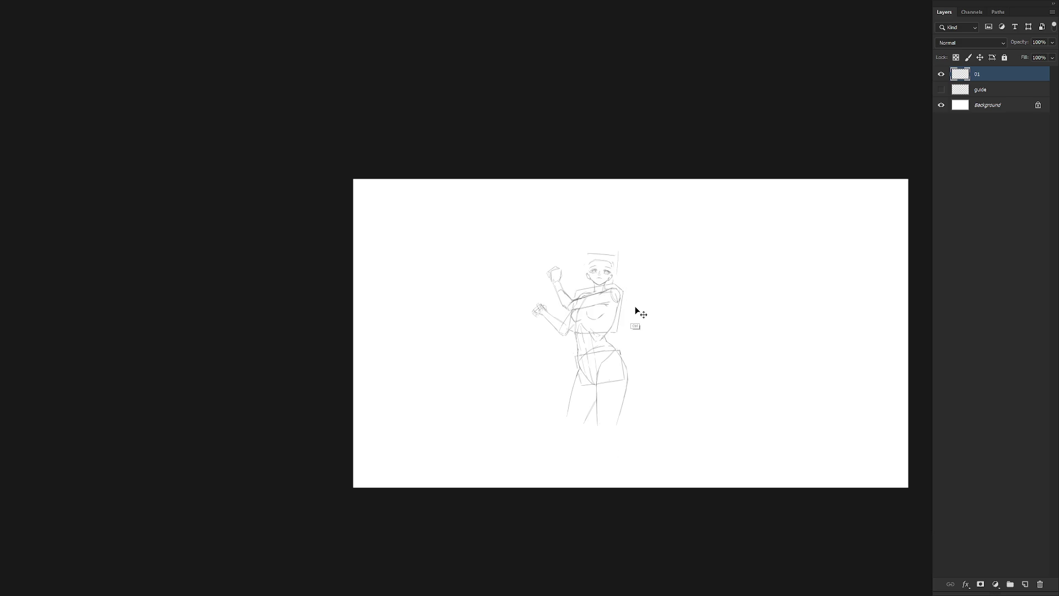
{"action": "scroll", "coordinate": [585, 306], "scroll_direction": "up", "scroll_amount": 2}
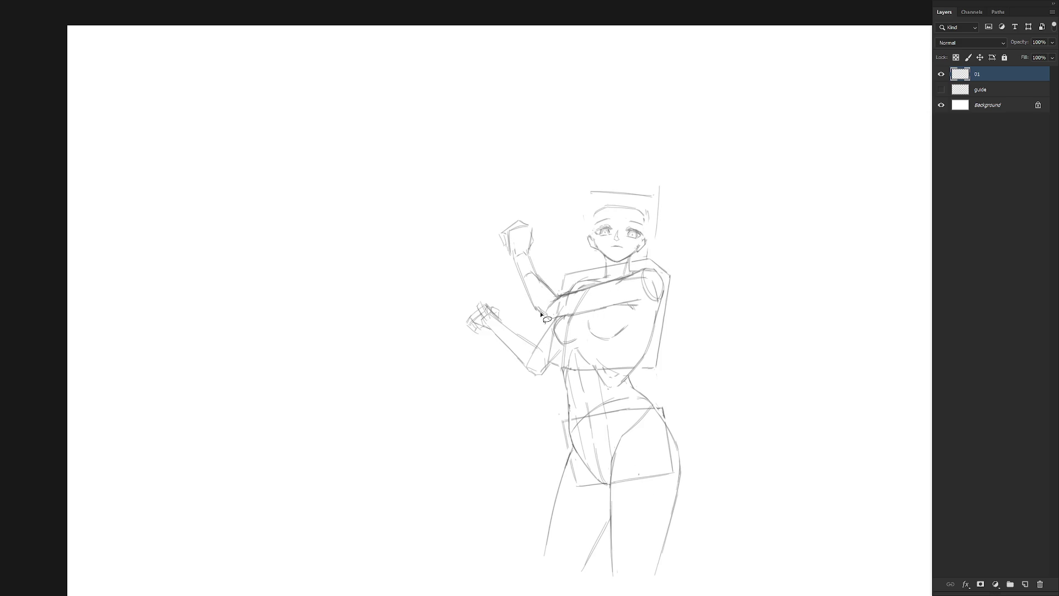
{"action": "key", "text": "ctrl+t"}
{"action": "left_click_drag", "start_coordinate": [517, 262], "coordinate": [558, 296]}
{"action": "mouse_move", "coordinate": [485, 345]}
{"action": "left_mouse_down"}
{"action": "mouse_move", "coordinate": [472, 331]}
{"action": "mouse_move", "coordinate": [480, 364]}
{"action": "left_mouse_up"}
{"action": "key", "text": "Return"}
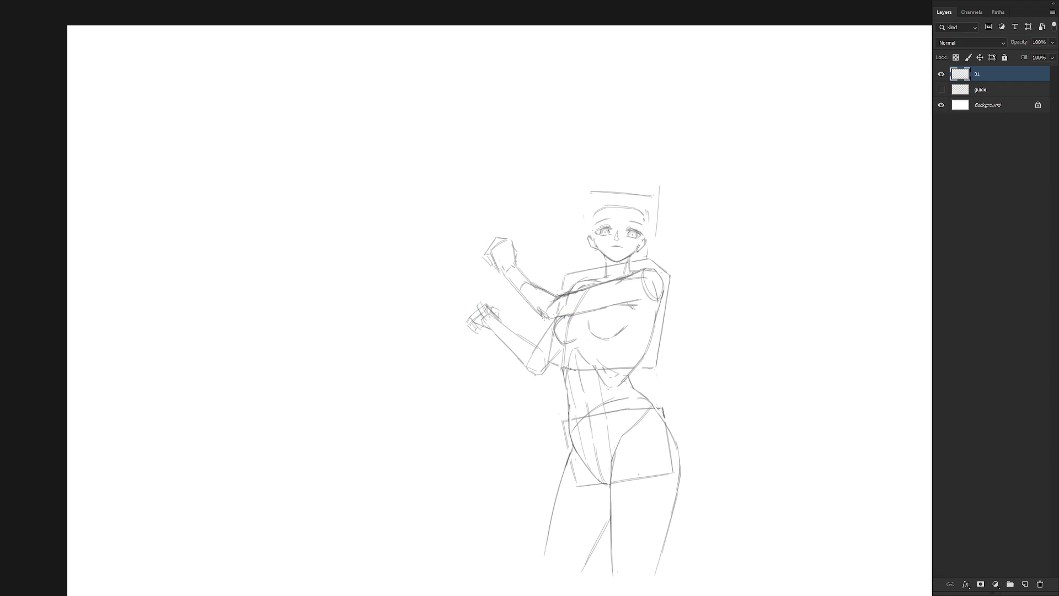
Erase part of the head's top guideline and draw vertical hair lines on both sides of the head.
{"action": "scroll", "coordinate": [602, 310], "scroll_direction": "right", "scroll_amount": 2}
{"action": "scroll", "coordinate": [602, 310], "scroll_direction": "up", "scroll_amount": 1}
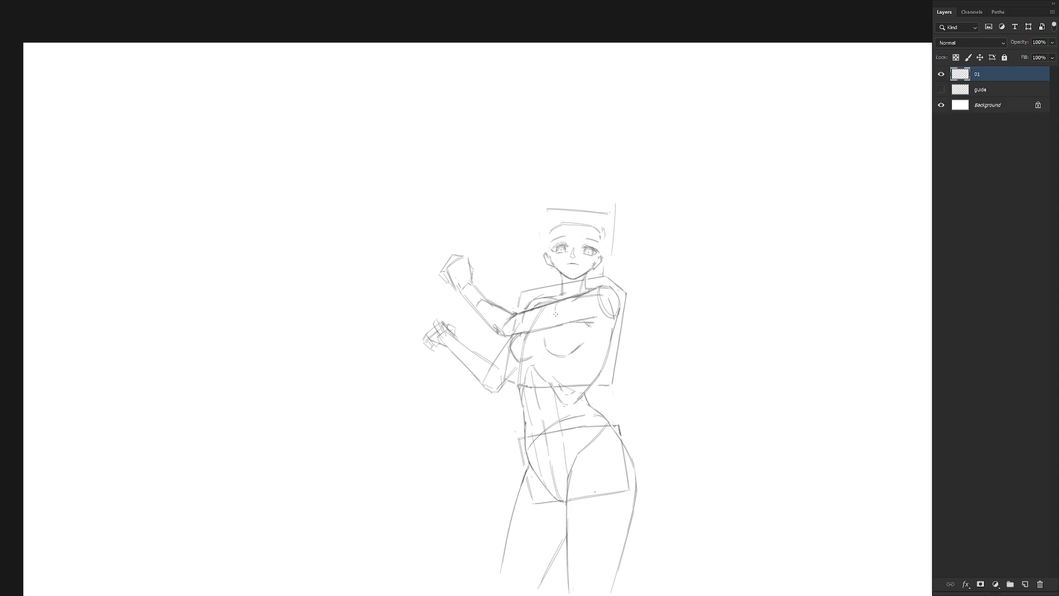
{"action": "left_click_drag", "start_coordinate": [536, 312], "coordinate": [531, 329]}
{"action": "mouse_move", "coordinate": [569, 210]}
{"action": "left_mouse_down"}
{"action": "mouse_move", "coordinate": [555, 208]}
{"action": "mouse_move", "coordinate": [598, 206]}
{"action": "mouse_move", "coordinate": [610, 230]}
{"action": "mouse_move", "coordinate": [614, 213]}
{"action": "mouse_move", "coordinate": [603, 231]}
{"action": "mouse_move", "coordinate": [609, 272]}
{"action": "left_mouse_up"}
{"action": "key", "text": "b"}
{"action": "left_click_drag", "start_coordinate": [608, 222], "coordinate": [609, 276]}
{"action": "mouse_move", "coordinate": [545, 220]}
{"action": "left_mouse_down"}
{"action": "mouse_move", "coordinate": [540, 286]}
{"action": "mouse_move", "coordinate": [551, 278]}
{"action": "left_mouse_up"}
{"action": "key", "text": "ctrl+z"}
{"action": "key", "text": "ctrl+z"}
{"action": "left_click_drag", "start_coordinate": [551, 232], "coordinate": [553, 278]}
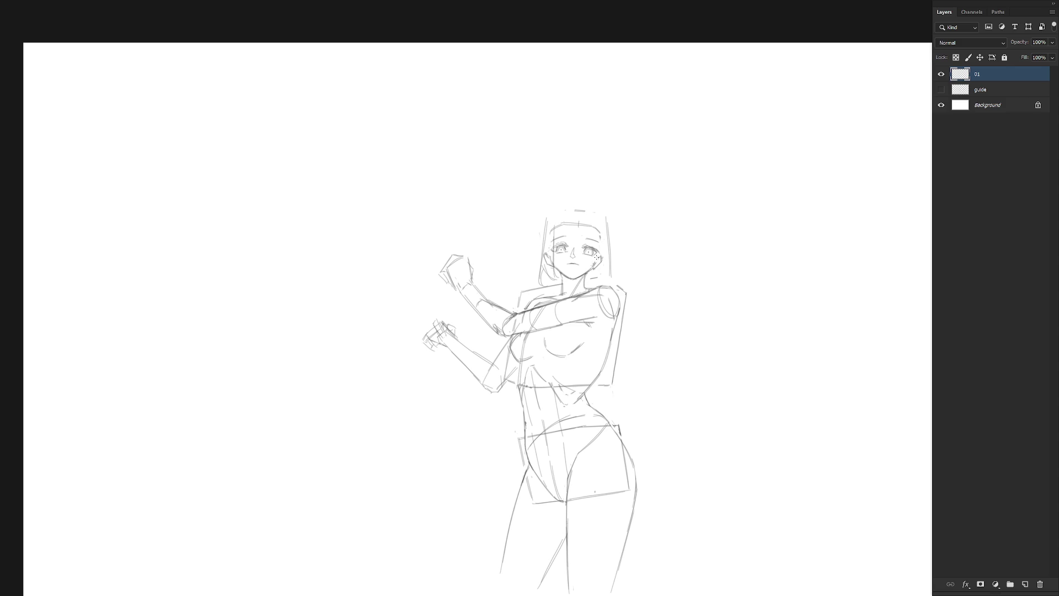
Add dark strokes at the right eye's outer corner in a mirrored view, then unmirror it.
{"action": "scroll", "coordinate": [562, 239], "scroll_direction": "up", "scroll_amount": 3}
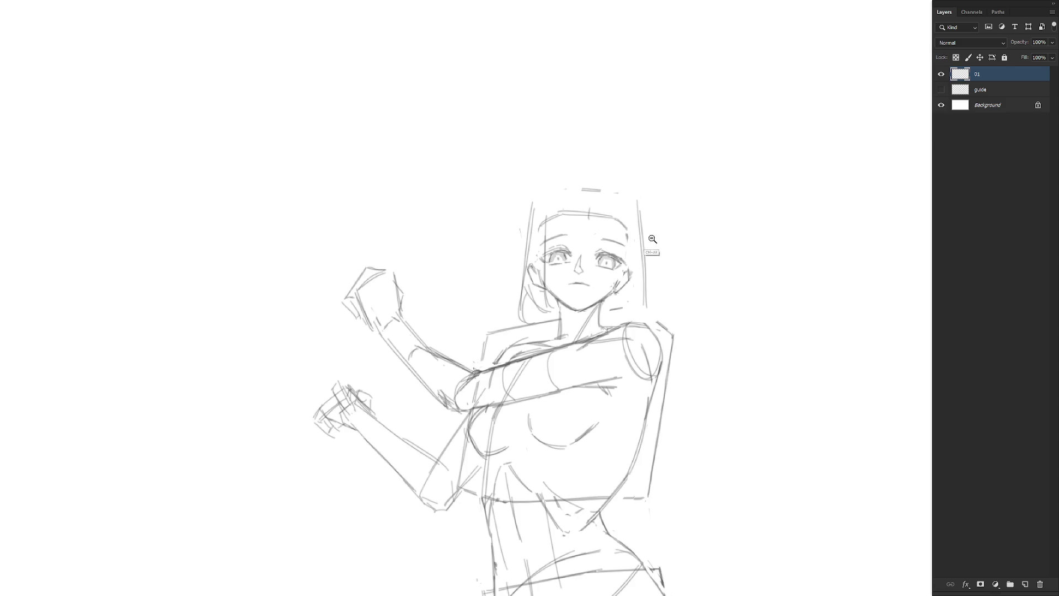
{"action": "scroll", "coordinate": [651, 237], "scroll_direction": "down", "scroll_amount": 5}
{"action": "key", "text": "h"}
{"action": "scroll", "coordinate": [711, 243], "scroll_direction": "up", "scroll_amount": 5}
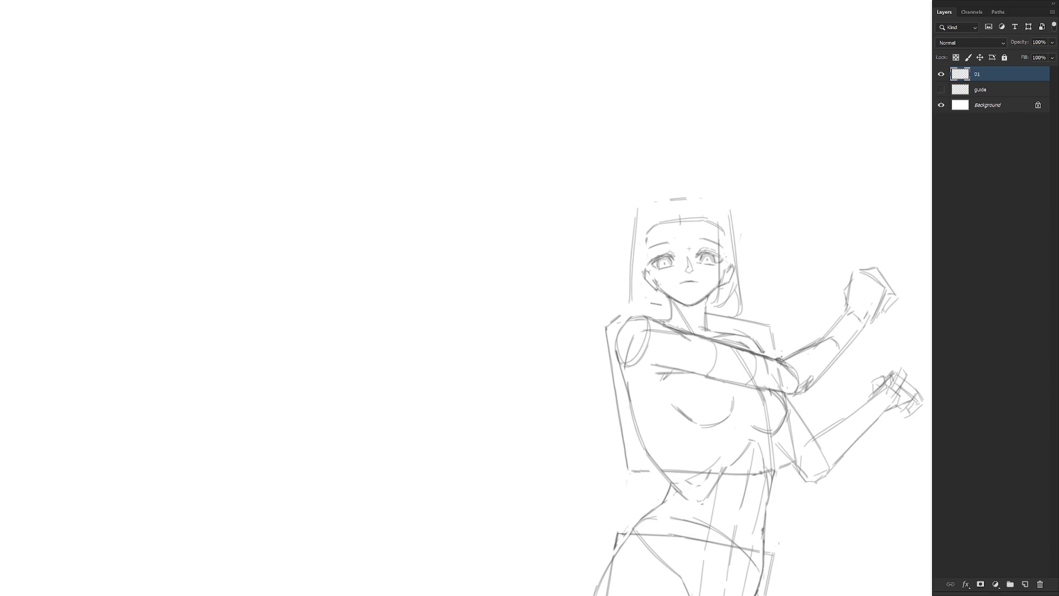
{"action": "key", "text": "r"}
{"action": "left_click_drag", "start_coordinate": [688, 248], "coordinate": [613, 295]}
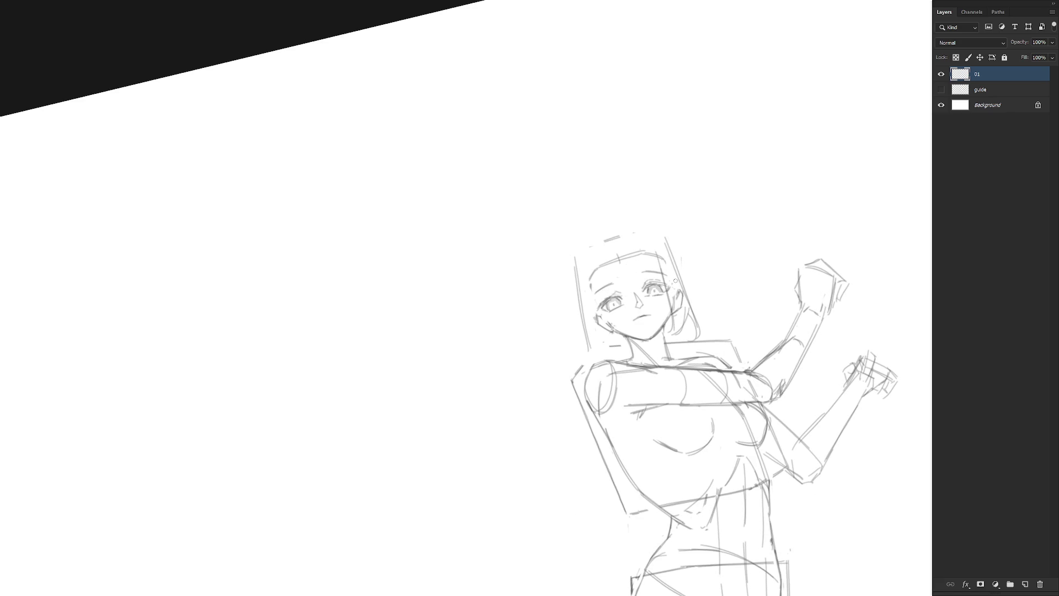
{"action": "key", "text": "Escape"}
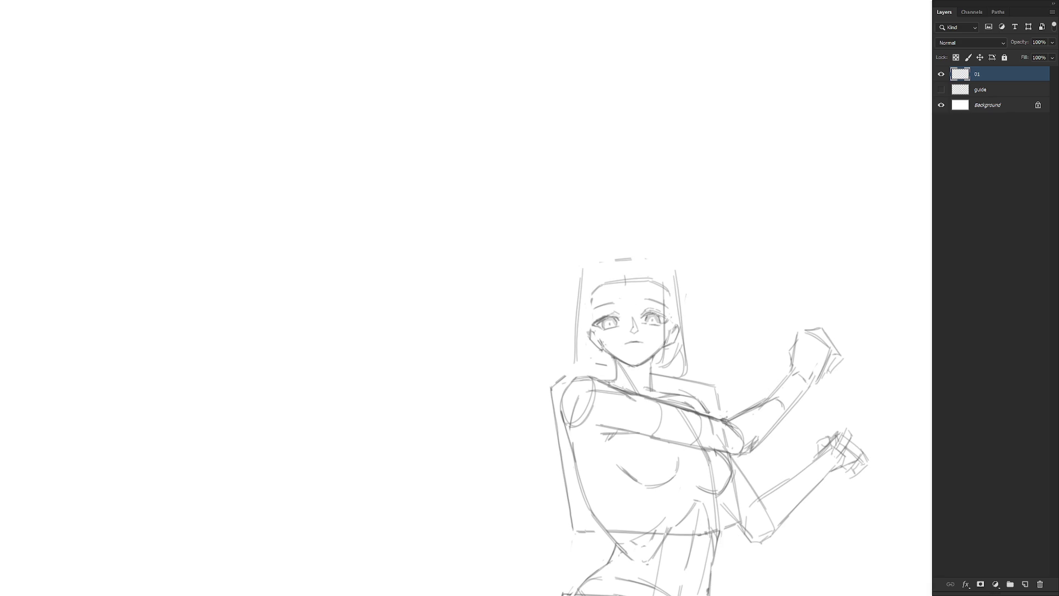
{"action": "left_click_drag", "start_coordinate": [671, 321], "coordinate": [659, 312]}
{"action": "key", "text": "ctrl+minus"}
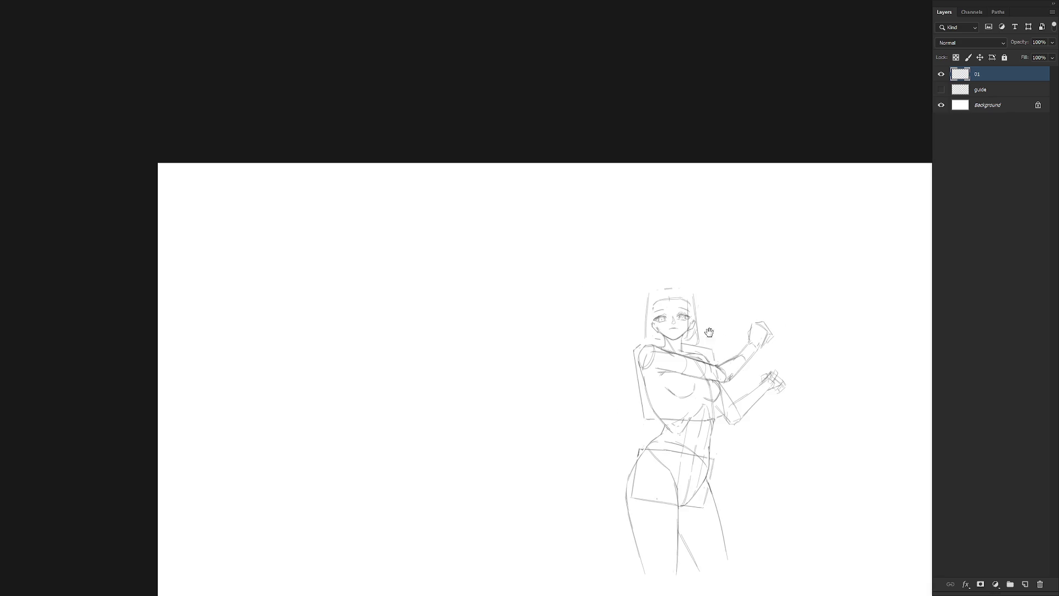
{"action": "scroll", "coordinate": [664, 353], "scroll_direction": "right", "scroll_amount": 2}
{"action": "key", "text": "h"}
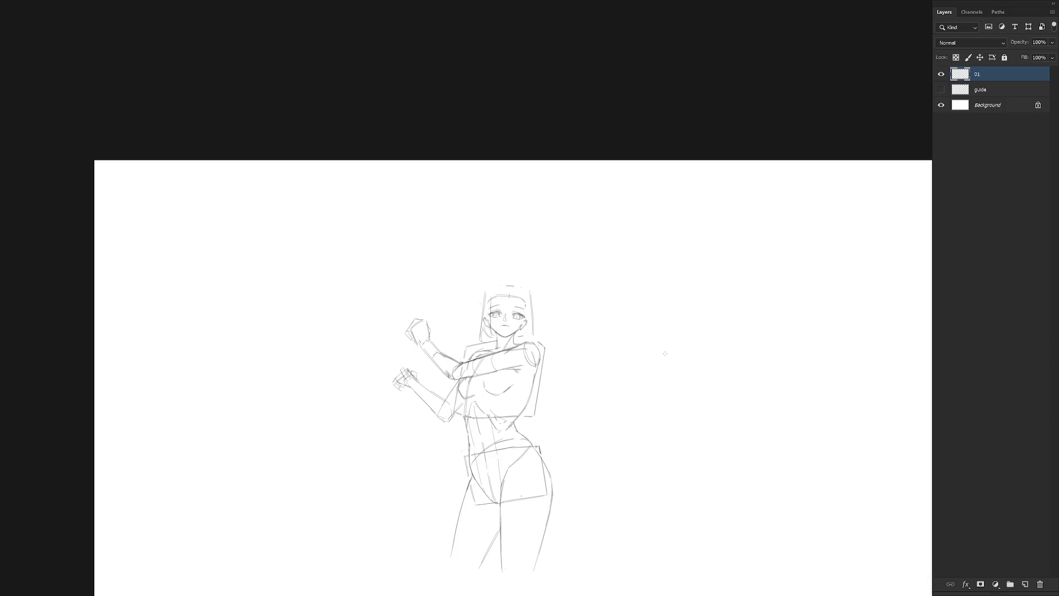
{"action": "scroll", "coordinate": [518, 331], "scroll_direction": "up", "scroll_amount": 3}
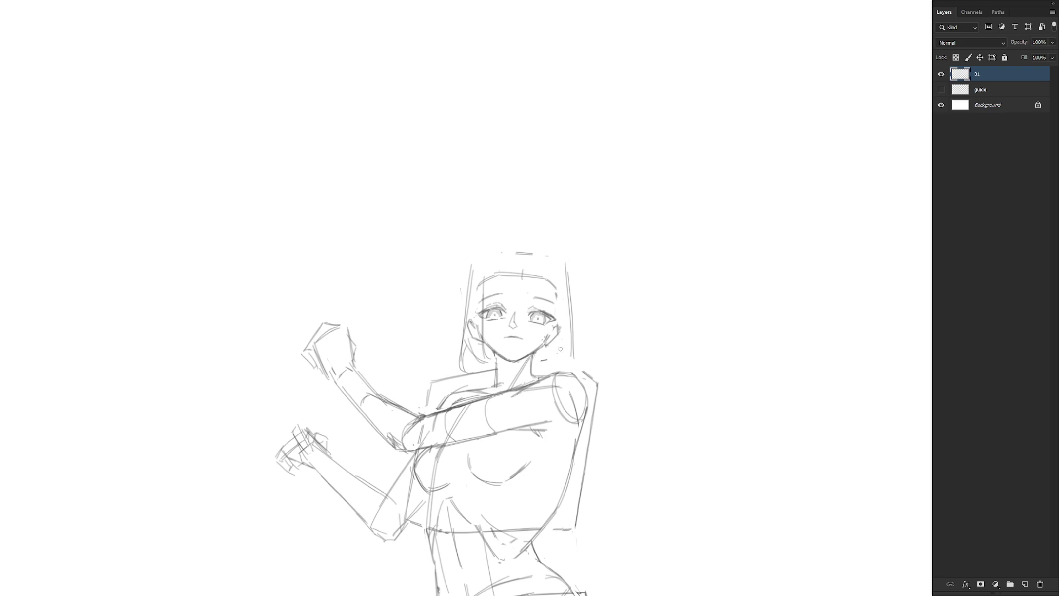
Redraw the line down the face's right side and refine the jaw, ear and neck lines.
{"action": "left_click_drag", "start_coordinate": [551, 285], "coordinate": [553, 370]}
{"action": "key", "text": "ctrl+z"}
{"action": "left_click_drag", "start_coordinate": [548, 274], "coordinate": [556, 371]}
{"action": "key", "text": "ctrl+z"}
{"action": "left_click_drag", "start_coordinate": [553, 323], "coordinate": [559, 368]}
{"action": "mouse_move", "coordinate": [558, 367]}
{"action": "left_mouse_down"}
{"action": "mouse_move", "coordinate": [553, 317]}
{"action": "mouse_move", "coordinate": [561, 363]}
{"action": "mouse_move", "coordinate": [555, 339]}
{"action": "mouse_move", "coordinate": [566, 348]}
{"action": "left_mouse_up"}
Draw the right hair edge and darken the hair strands on both sides of the face.
{"action": "left_click_drag", "start_coordinate": [567, 294], "coordinate": [563, 362]}
{"action": "key", "text": "ctrl"}
{"action": "left_click_drag", "start_coordinate": [563, 357], "coordinate": [578, 369]}
{"action": "scroll", "coordinate": [574, 343], "scroll_direction": "down", "scroll_amount": 3}
{"action": "scroll", "coordinate": [614, 335], "scroll_direction": "up", "scroll_amount": 1}
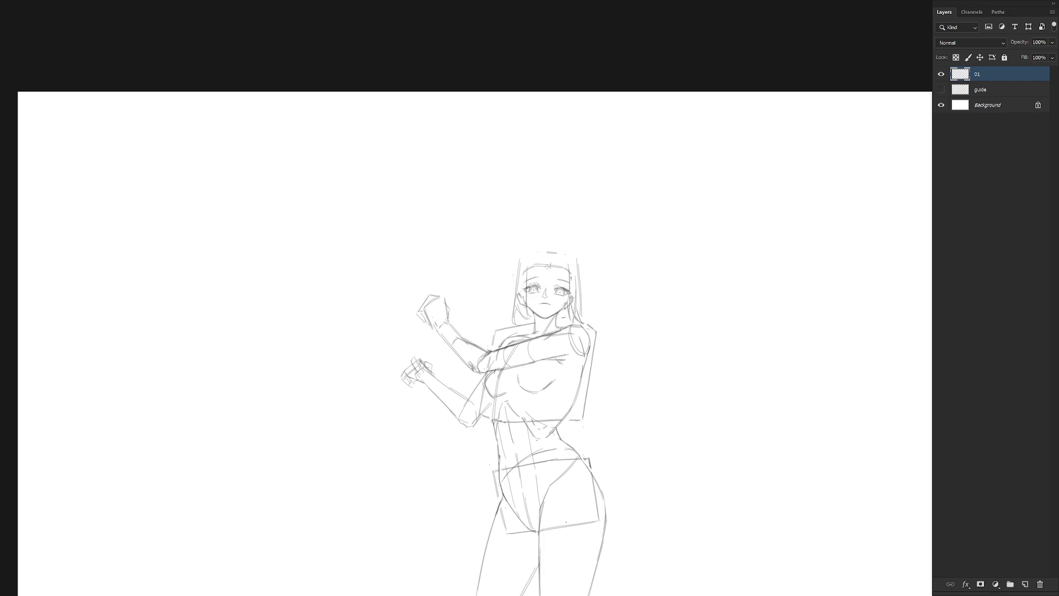
{"action": "left_click_drag", "start_coordinate": [514, 257], "coordinate": [512, 296]}
{"action": "scroll", "coordinate": [535, 257], "scroll_direction": "up", "scroll_amount": 2}
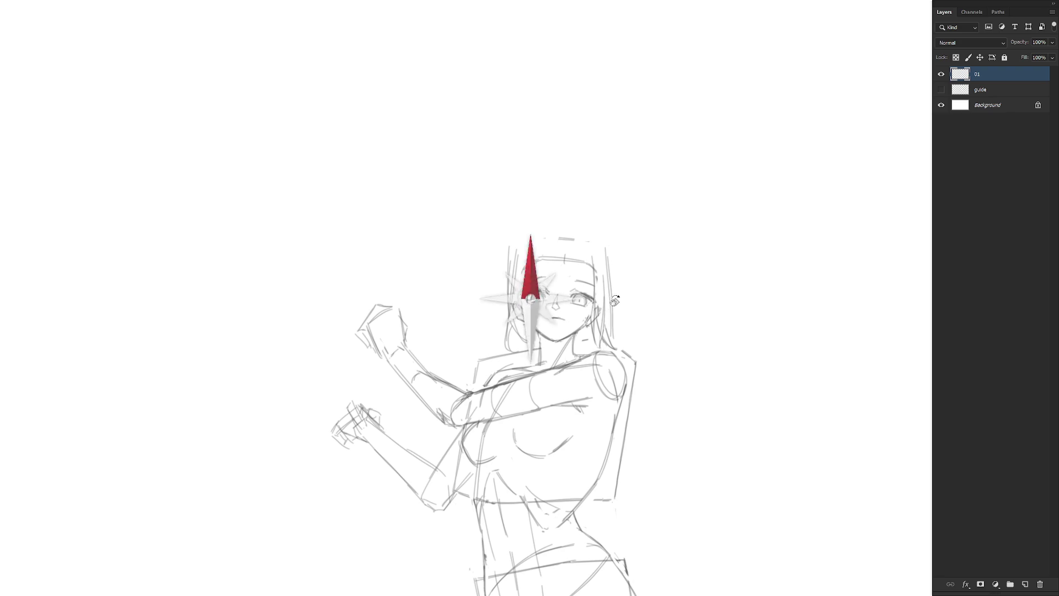
Rotate the canvas view back upright and redraw the nose line on the face.
{"action": "left_click_drag", "start_coordinate": [609, 315], "coordinate": [582, 230]}
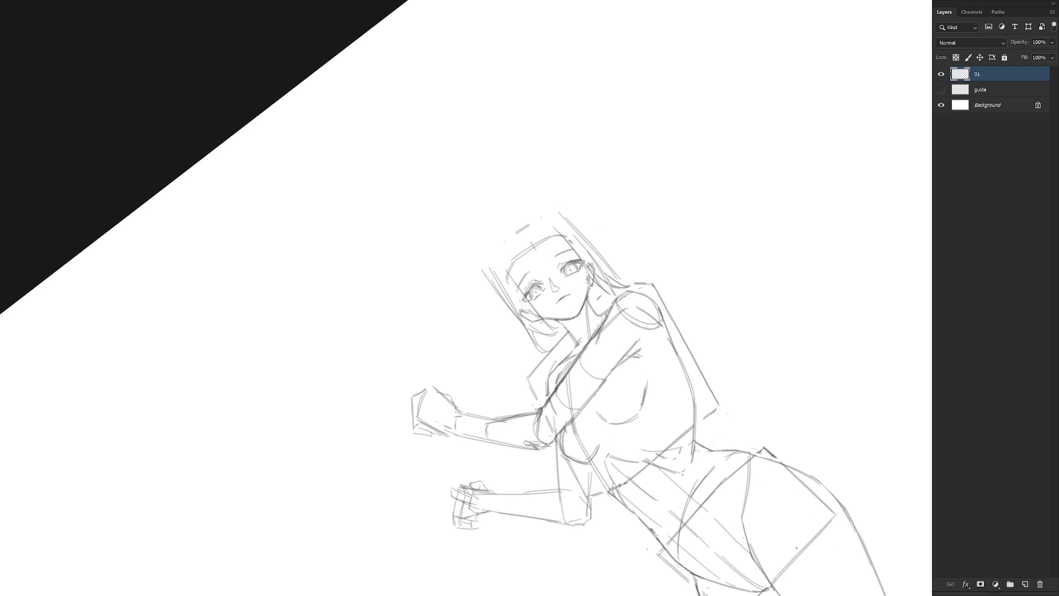
{"action": "mouse_move", "coordinate": [646, 308]}
{"action": "left_mouse_down"}
{"action": "mouse_move", "coordinate": [533, 464]}
{"action": "mouse_move", "coordinate": [593, 406]}
{"action": "left_mouse_up"}
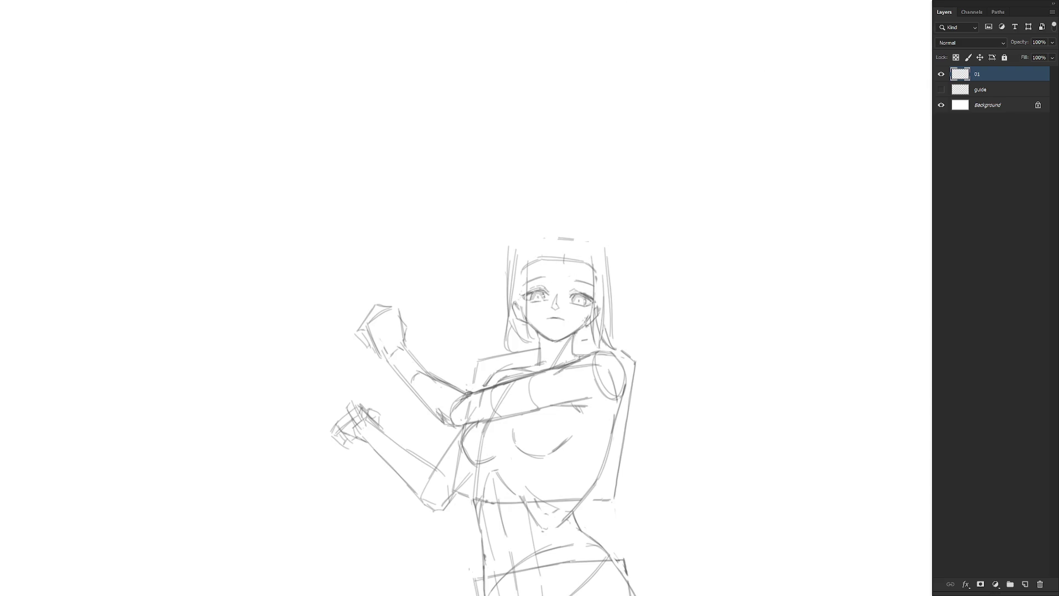
{"action": "key", "text": "ctrl+z"}
{"action": "key", "text": "ctrl+z"}
{"action": "left_click_drag", "start_coordinate": [558, 308], "coordinate": [559, 297]}
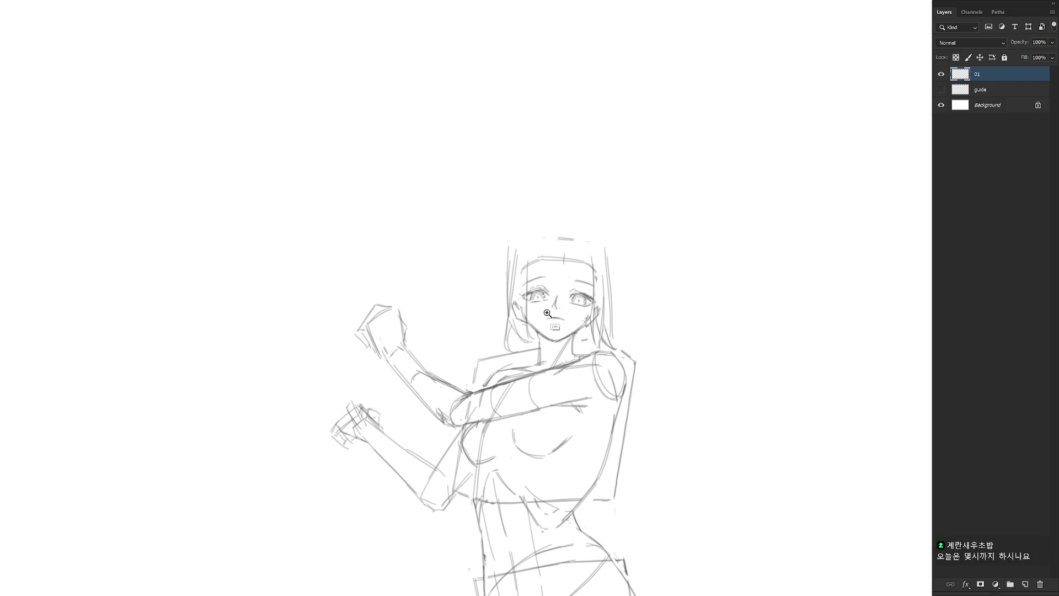
{"action": "scroll", "coordinate": [546, 309], "scroll_direction": "up", "scroll_amount": 1}
{"action": "key", "text": "l"}
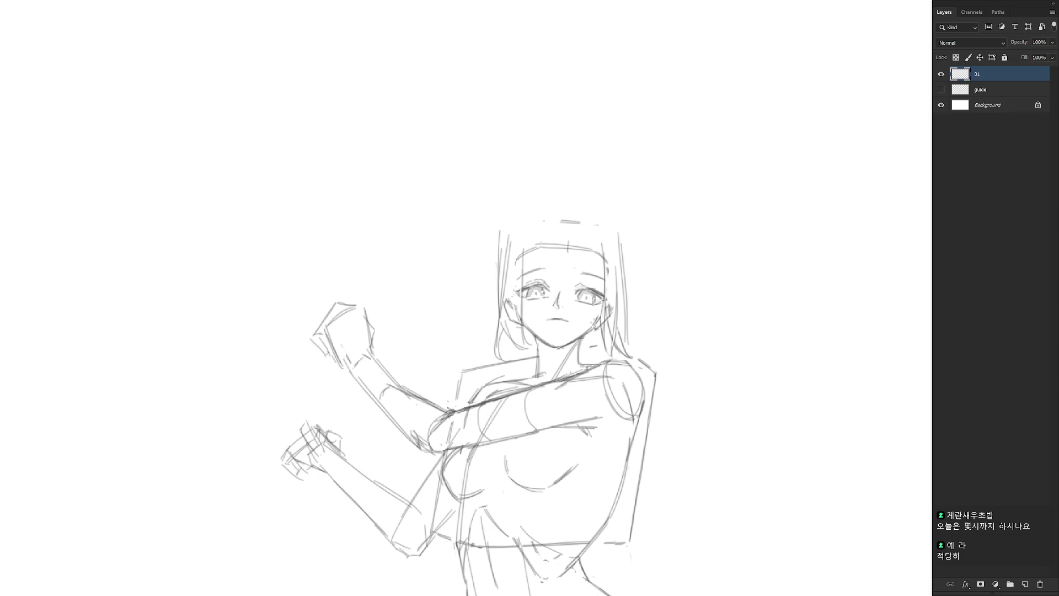
Redraw the left hair edge as a curve and darken the hair beside the face and neck.
{"action": "left_click_drag", "start_coordinate": [506, 223], "coordinate": [499, 294]}
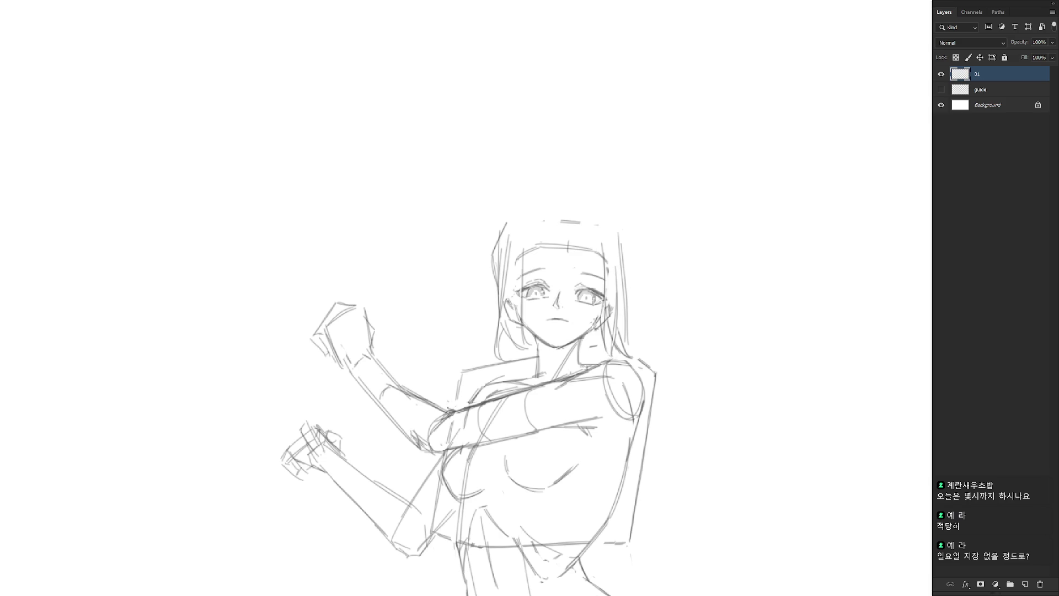
{"action": "key", "text": "ctrl+z"}
{"action": "key", "text": "ctrl+z"}
{"action": "key", "text": "ctrl+z"}
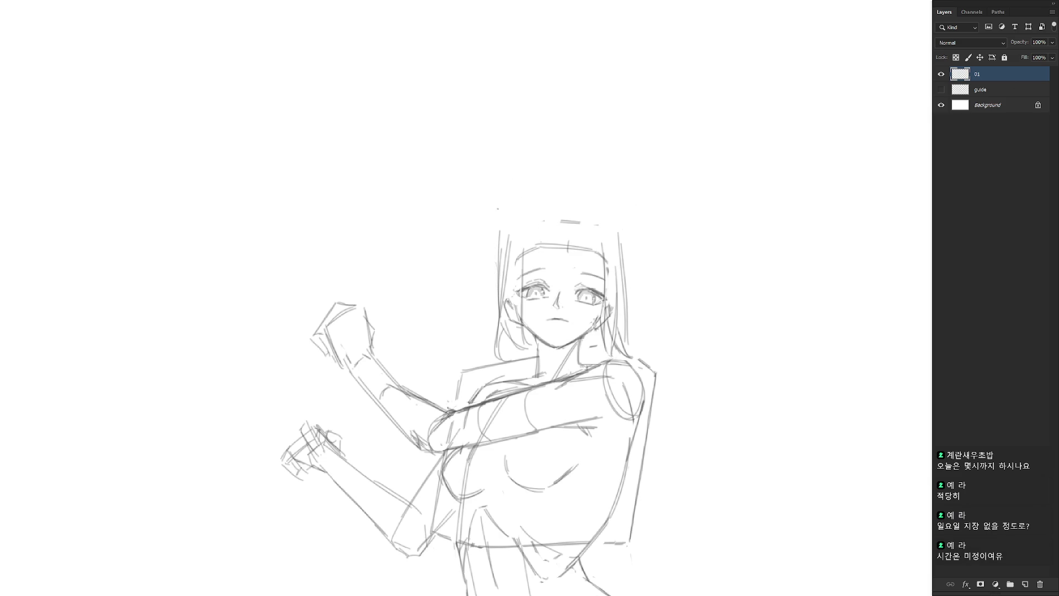
{"action": "left_click_drag", "start_coordinate": [512, 198], "coordinate": [493, 307]}
{"action": "mouse_move", "coordinate": [549, 193]}
{"action": "left_mouse_down"}
{"action": "mouse_move", "coordinate": [496, 248]}
{"action": "mouse_move", "coordinate": [512, 221]}
{"action": "mouse_move", "coordinate": [563, 196]}
{"action": "left_mouse_up"}
{"action": "key", "text": "ctrl+z"}
{"action": "key", "text": "ctrl+z"}
{"action": "key", "text": "ctrl+z"}
{"action": "mouse_move", "coordinate": [533, 205]}
{"action": "left_mouse_down"}
{"action": "mouse_move", "coordinate": [492, 253]}
{"action": "mouse_move", "coordinate": [503, 222]}
{"action": "mouse_move", "coordinate": [492, 255]}
{"action": "left_mouse_up"}
{"action": "left_click_drag", "start_coordinate": [497, 270], "coordinate": [494, 292]}
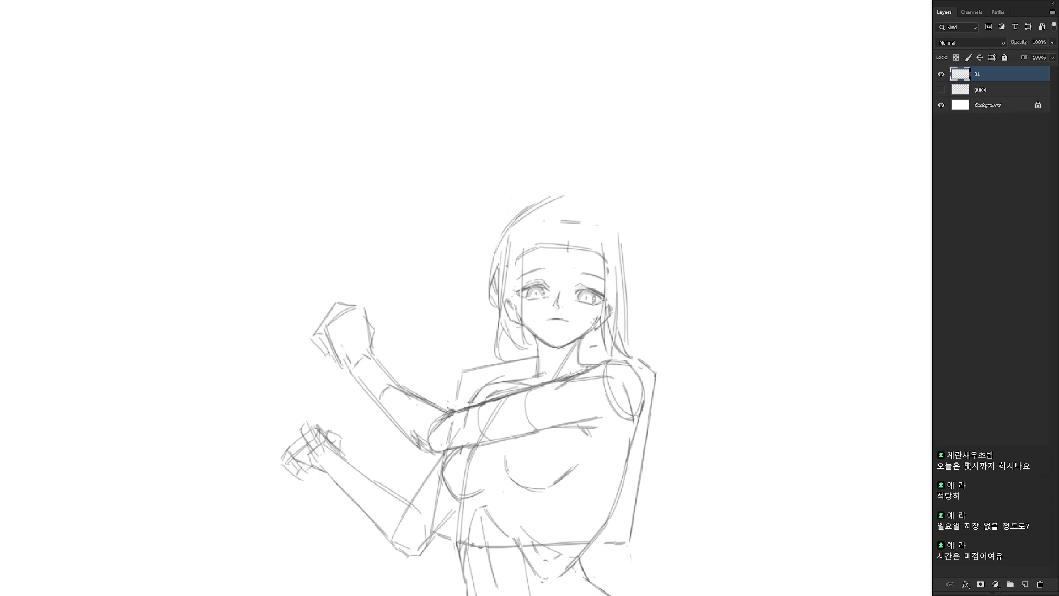
{"action": "left_click_drag", "start_coordinate": [513, 344], "coordinate": [527, 373]}
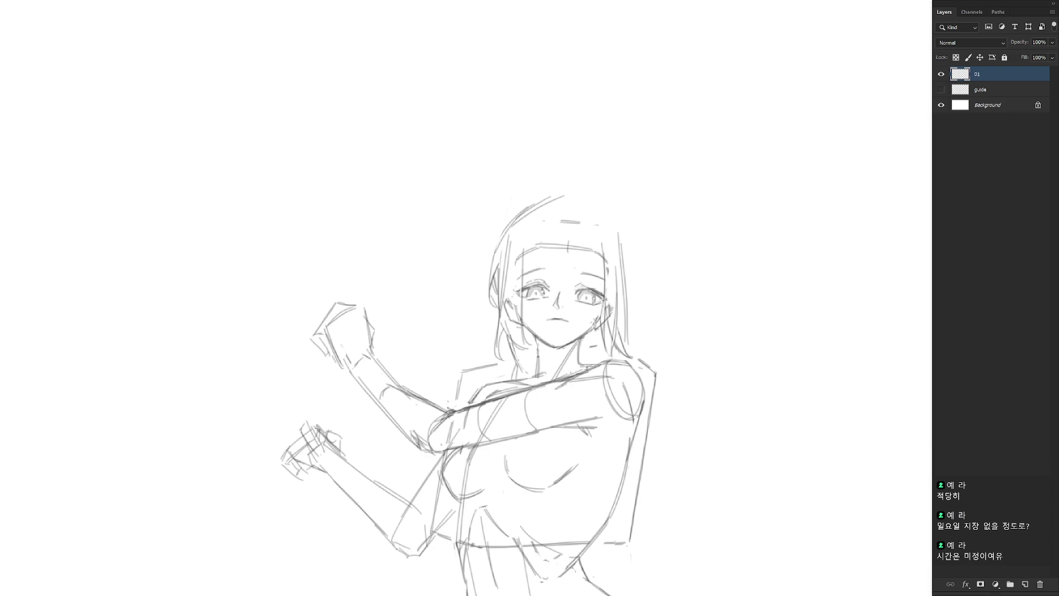
{"action": "left_click_drag", "start_coordinate": [511, 323], "coordinate": [498, 340]}
Add bang strands across the forehead and beside the nose.
{"action": "left_click_drag", "start_coordinate": [515, 251], "coordinate": [519, 265]}
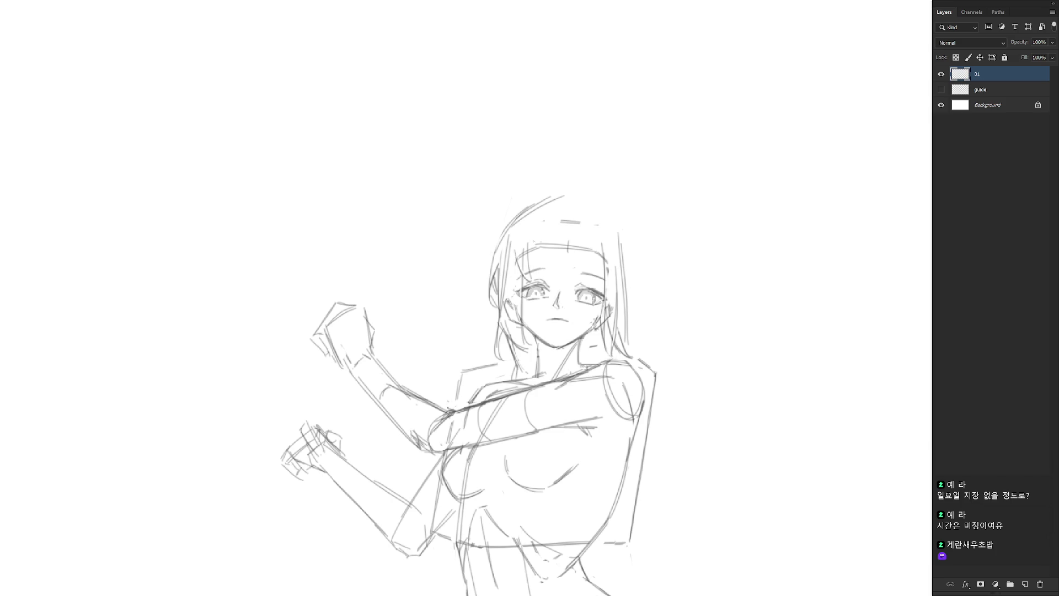
{"action": "left_click_drag", "start_coordinate": [526, 231], "coordinate": [532, 271]}
{"action": "left_click_drag", "start_coordinate": [548, 209], "coordinate": [550, 276]}
{"action": "mouse_move", "coordinate": [591, 214]}
{"action": "left_mouse_down"}
{"action": "mouse_move", "coordinate": [579, 281]}
{"action": "mouse_move", "coordinate": [563, 291]}
{"action": "left_mouse_up"}
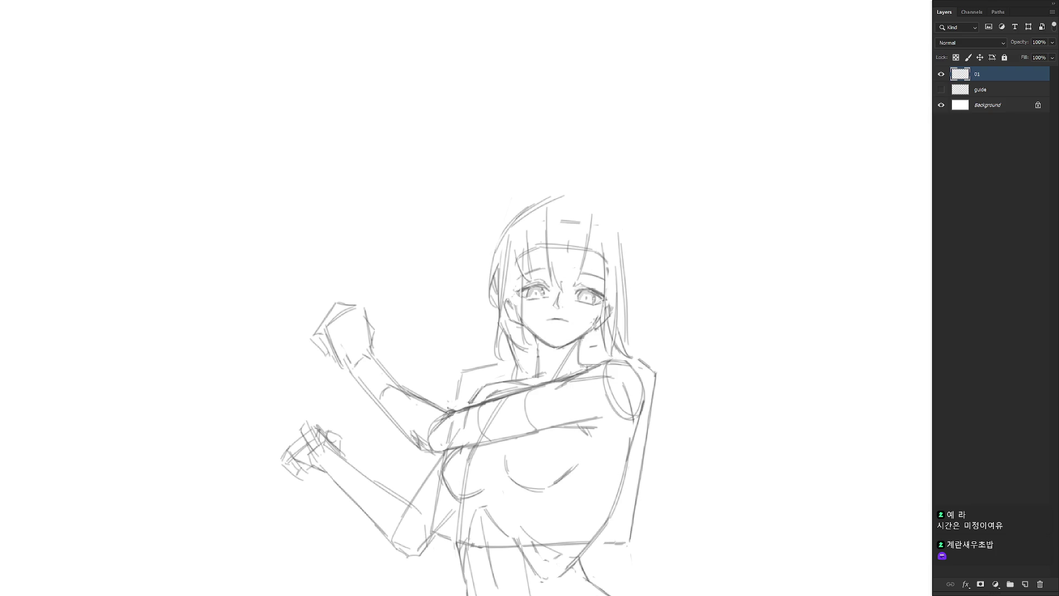
{"action": "left_click_drag", "start_coordinate": [587, 257], "coordinate": [567, 291]}
{"action": "left_click_drag", "start_coordinate": [597, 223], "coordinate": [589, 285]}
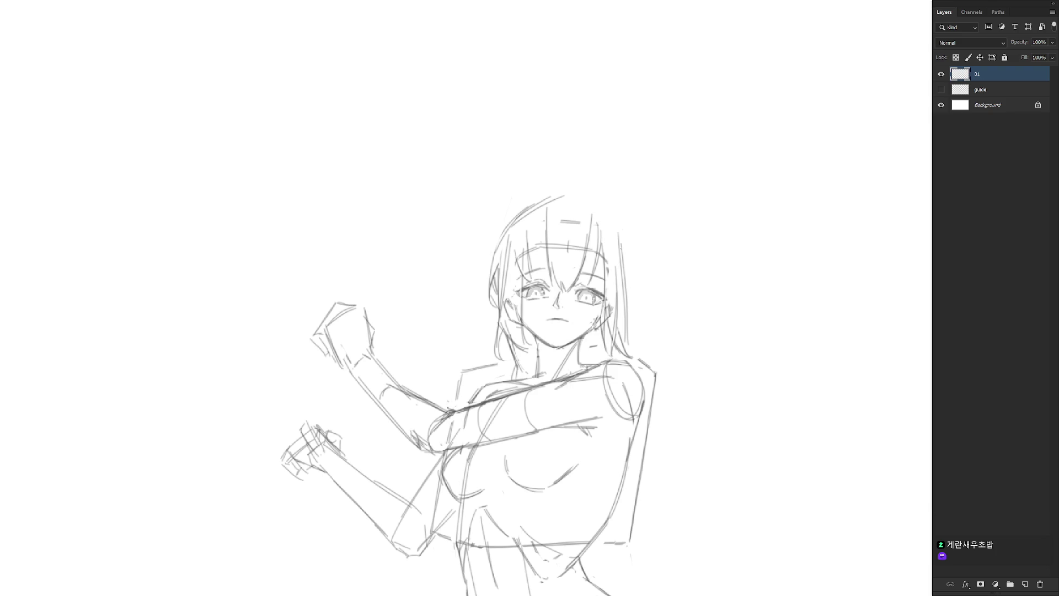
Draw the right side of the long hair and the curves over the top of the head.
{"action": "mouse_move", "coordinate": [620, 207]}
{"action": "left_mouse_down"}
{"action": "mouse_move", "coordinate": [634, 255]}
{"action": "mouse_move", "coordinate": [624, 325]}
{"action": "left_mouse_up"}
{"action": "left_click_drag", "start_coordinate": [635, 251], "coordinate": [629, 336]}
{"action": "left_click_drag", "start_coordinate": [586, 196], "coordinate": [627, 233]}
{"action": "key", "text": "ctrl+z"}
{"action": "key", "text": "ctrl+z"}
{"action": "left_click_drag", "start_coordinate": [516, 215], "coordinate": [574, 192]}
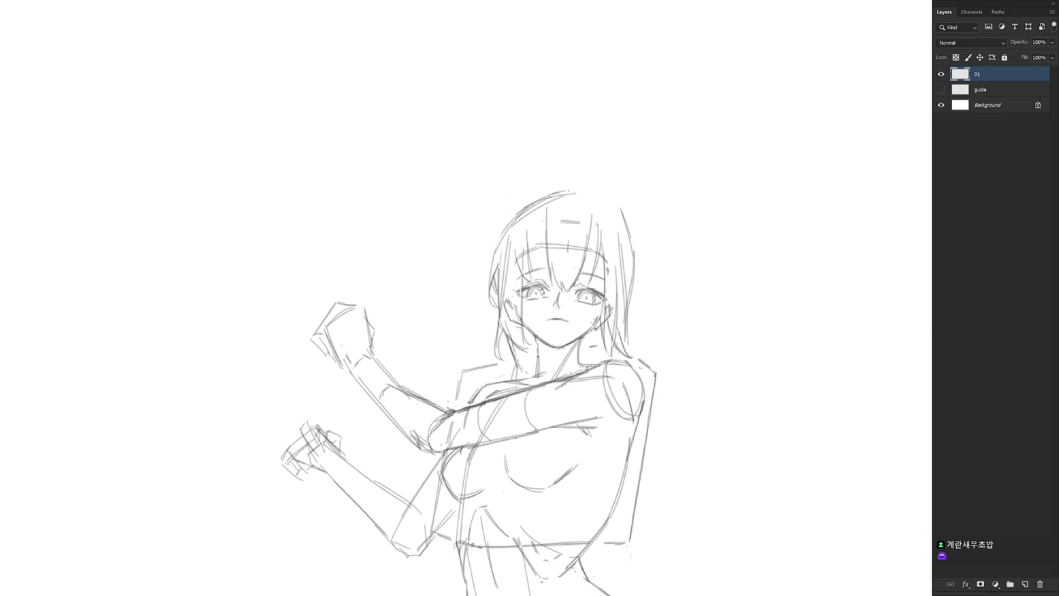
{"action": "left_click_drag", "start_coordinate": [578, 192], "coordinate": [625, 225]}
Redraw the head's top-left outline and add a short line along the head top.
{"action": "scroll", "coordinate": [618, 221], "scroll_direction": "down", "scroll_amount": 3}
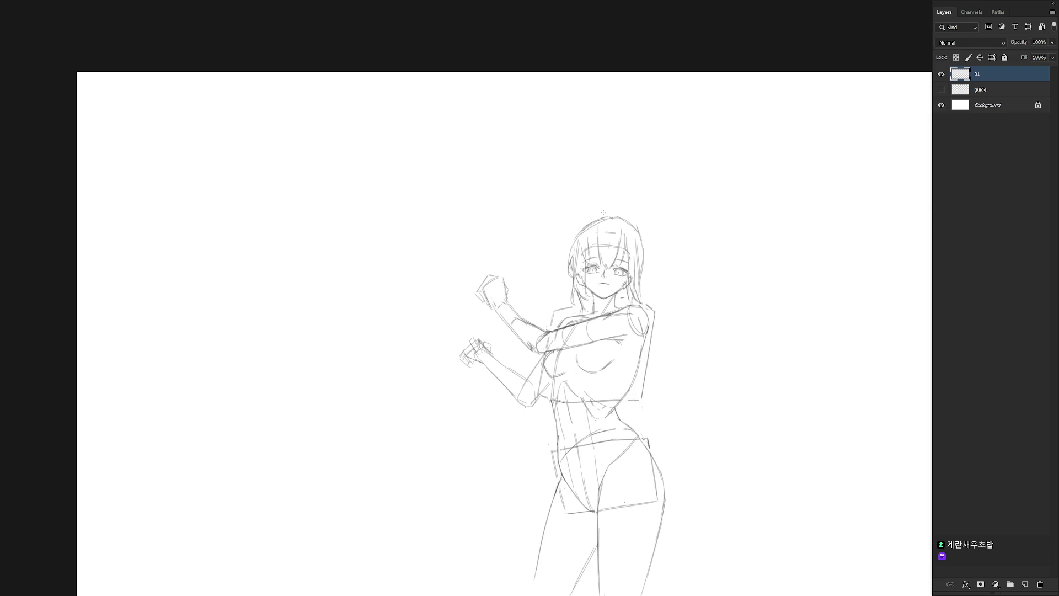
{"action": "scroll", "coordinate": [619, 222], "scroll_direction": "up", "scroll_amount": 3}
{"action": "key", "text": "ctrl+z"}
{"action": "key", "text": "ctrl+z"}
{"action": "key", "text": "ctrl+z"}
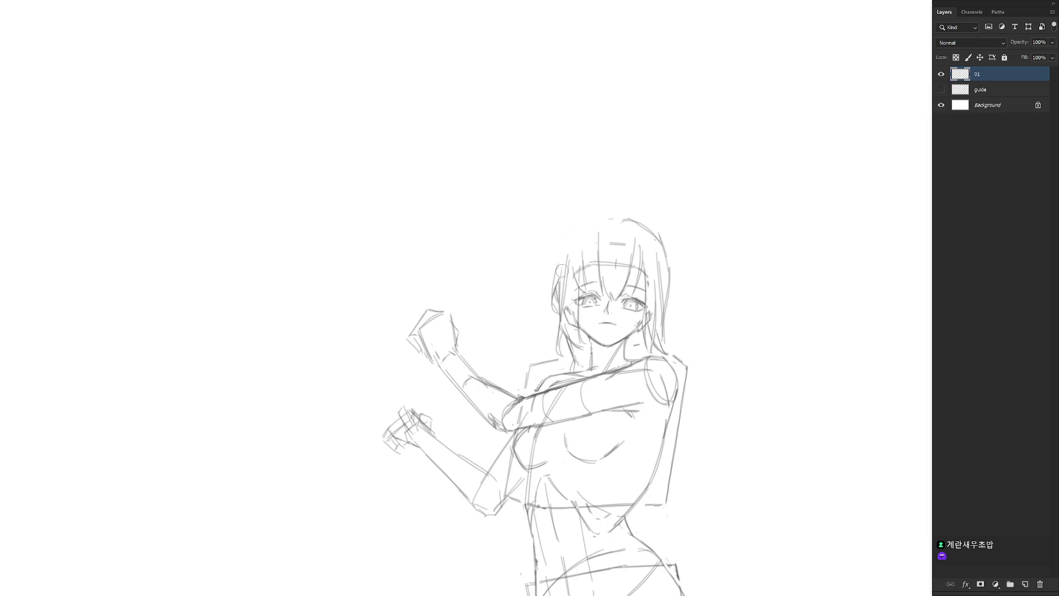
{"action": "left_click_drag", "start_coordinate": [559, 265], "coordinate": [597, 219]}
{"action": "key", "text": "ctrl+z"}
{"action": "mouse_move", "coordinate": [557, 273]}
{"action": "left_mouse_down"}
{"action": "mouse_move", "coordinate": [599, 225]}
{"action": "mouse_move", "coordinate": [556, 283]}
{"action": "left_mouse_up"}
{"action": "left_click_drag", "start_coordinate": [594, 222], "coordinate": [640, 224]}
Lasso the top of the head and shift it slightly down-right with Free Transform.
{"action": "key", "text": "ctrl+minus"}
{"action": "key", "text": "ctrl+minus"}
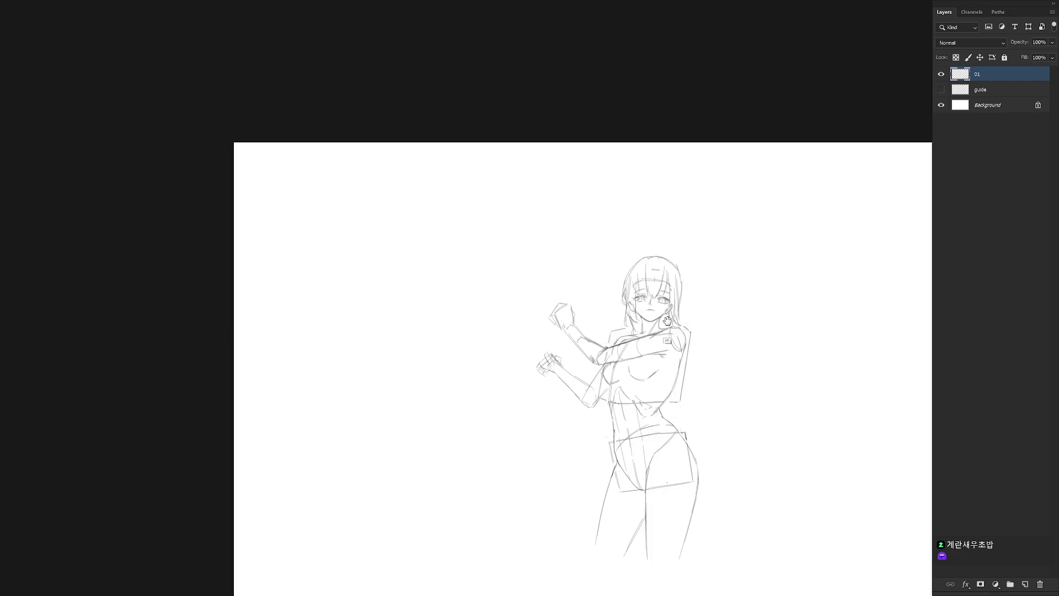
{"action": "scroll", "coordinate": [585, 242], "scroll_direction": "up", "scroll_amount": 3}
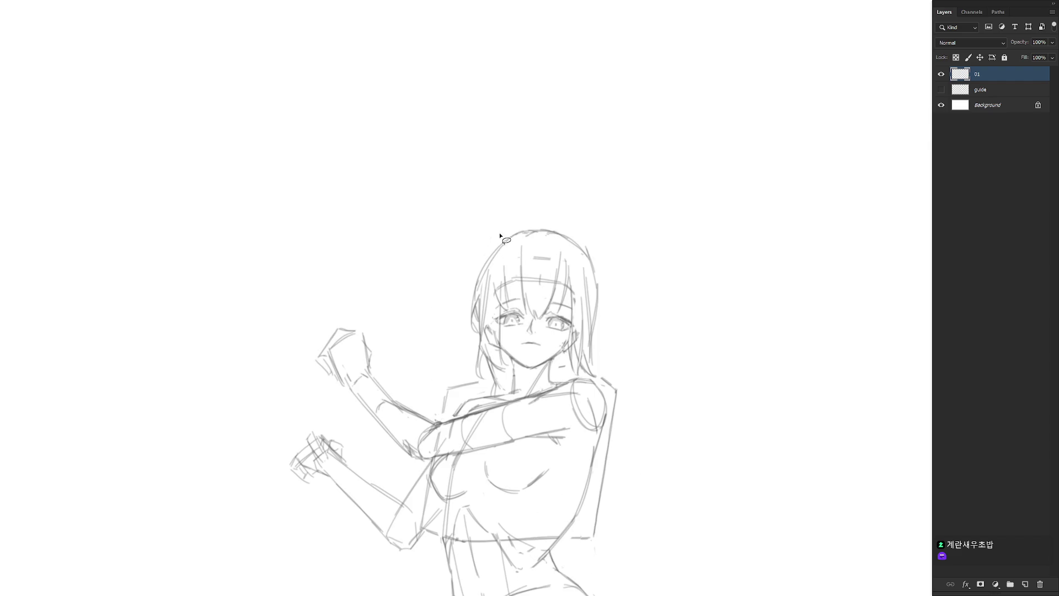
{"action": "mouse_move", "coordinate": [495, 241]}
{"action": "left_mouse_down"}
{"action": "mouse_move", "coordinate": [477, 295]}
{"action": "mouse_move", "coordinate": [554, 241]}
{"action": "mouse_move", "coordinate": [596, 270]}
{"action": "mouse_move", "coordinate": [581, 201]}
{"action": "mouse_move", "coordinate": [496, 243]}
{"action": "left_mouse_up"}
{"action": "key", "text": "ctrl+t"}
{"action": "left_click_drag", "start_coordinate": [592, 260], "coordinate": [592, 269]}
{"action": "key", "text": "Return"}
{"action": "key", "text": "ctrl+d"}
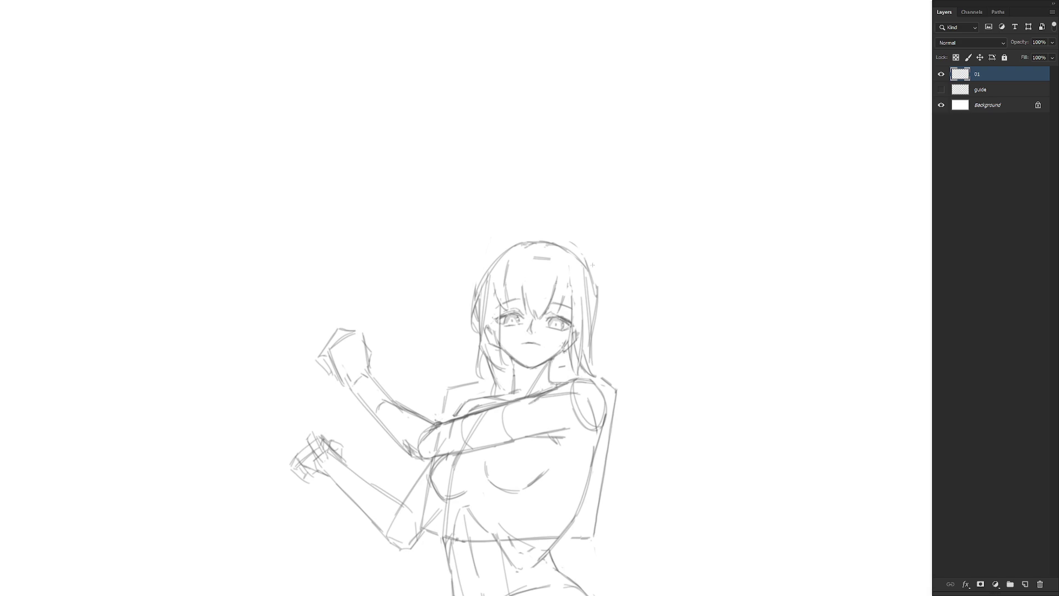
Remove the forehead stroke, add a hair strand from the head top and a right neck line.
{"action": "key", "text": "ctrl+z"}
{"action": "left_click_drag", "start_coordinate": [525, 248], "coordinate": [519, 293]}
{"action": "mouse_move", "coordinate": [476, 352]}
{"action": "left_mouse_down"}
{"action": "mouse_move", "coordinate": [491, 392]}
{"action": "mouse_move", "coordinate": [502, 380]}
{"action": "mouse_move", "coordinate": [514, 387]}
{"action": "mouse_move", "coordinate": [503, 379]}
{"action": "left_mouse_up"}
{"action": "key", "text": "ctrl+z"}
{"action": "key", "text": "ctrl+z"}
{"action": "key", "text": "ctrl+z"}
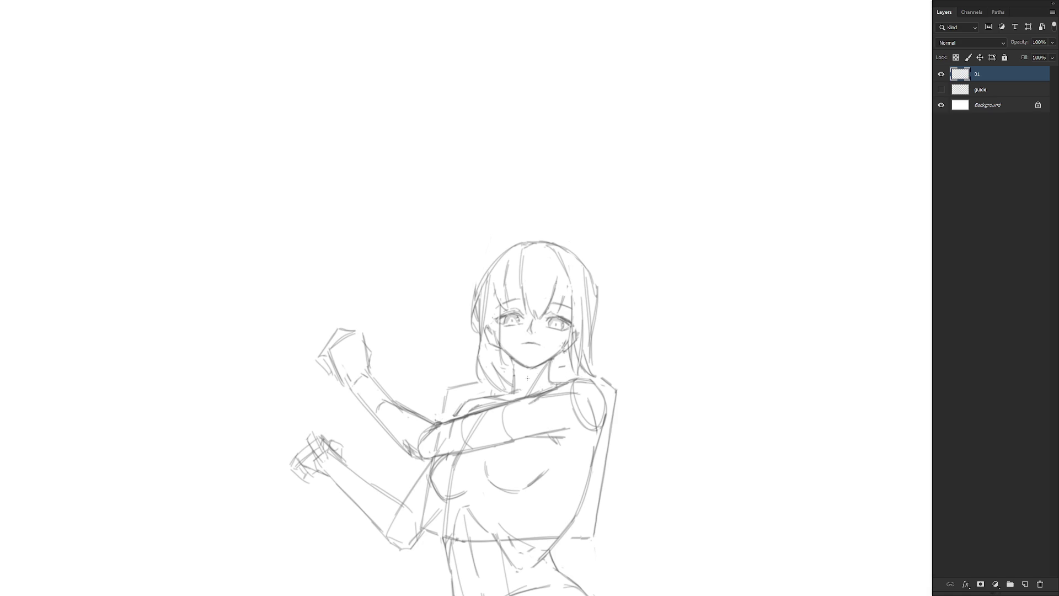
{"action": "left_click_drag", "start_coordinate": [556, 359], "coordinate": [575, 373]}
Draw long hair strands down the head's right side, flowing past the shoulder.
{"action": "mouse_move", "coordinate": [589, 304]}
{"action": "left_mouse_down"}
{"action": "mouse_move", "coordinate": [605, 355]}
{"action": "mouse_move", "coordinate": [623, 369]}
{"action": "left_mouse_up"}
{"action": "scroll", "coordinate": [607, 367], "scroll_direction": "down", "scroll_amount": 2}
{"action": "left_click_drag", "start_coordinate": [586, 328], "coordinate": [605, 380]}
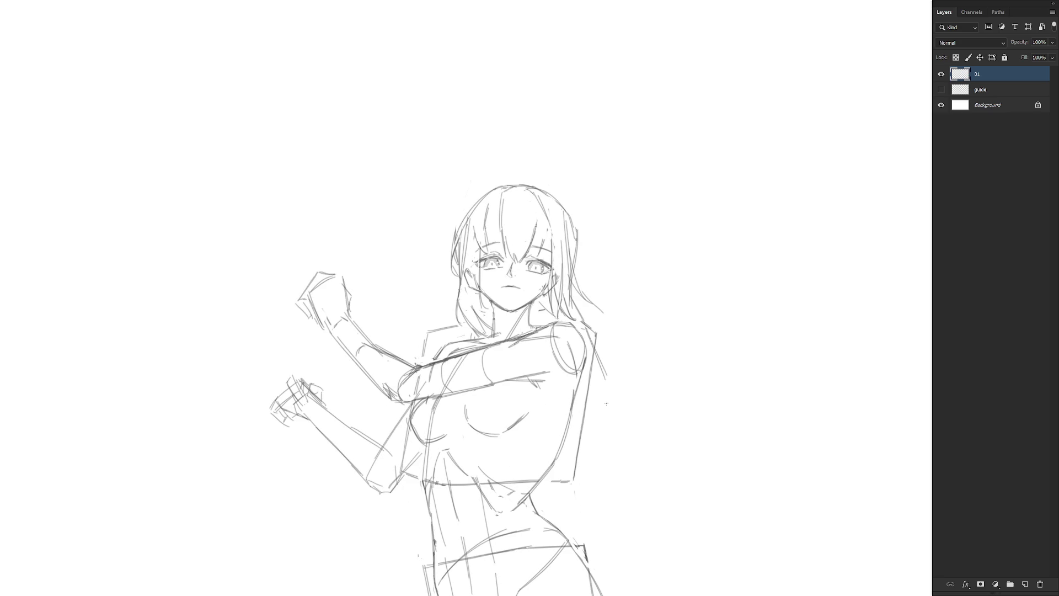
{"action": "mouse_move", "coordinate": [571, 427]}
{"action": "left_mouse_down"}
{"action": "mouse_move", "coordinate": [588, 452]}
{"action": "mouse_move", "coordinate": [590, 422]}
{"action": "mouse_move", "coordinate": [637, 426]}
{"action": "mouse_move", "coordinate": [606, 432]}
{"action": "mouse_move", "coordinate": [622, 436]}
{"action": "mouse_move", "coordinate": [603, 429]}
{"action": "mouse_move", "coordinate": [602, 442]}
{"action": "left_mouse_up"}
{"action": "key", "text": "ctrl+z"}
{"action": "key", "text": "ctrl+z"}
{"action": "key", "text": "ctrl+z"}
{"action": "key", "text": "ctrl+z"}
{"action": "mouse_move", "coordinate": [586, 299]}
{"action": "left_mouse_down"}
{"action": "mouse_move", "coordinate": [624, 350]}
{"action": "mouse_move", "coordinate": [615, 416]}
{"action": "mouse_move", "coordinate": [630, 428]}
{"action": "left_mouse_up"}
{"action": "left_click_drag", "start_coordinate": [617, 389], "coordinate": [653, 431]}
{"action": "mouse_move", "coordinate": [576, 221]}
{"action": "left_mouse_down"}
{"action": "mouse_move", "coordinate": [574, 260]}
{"action": "mouse_move", "coordinate": [589, 284]}
{"action": "left_mouse_up"}
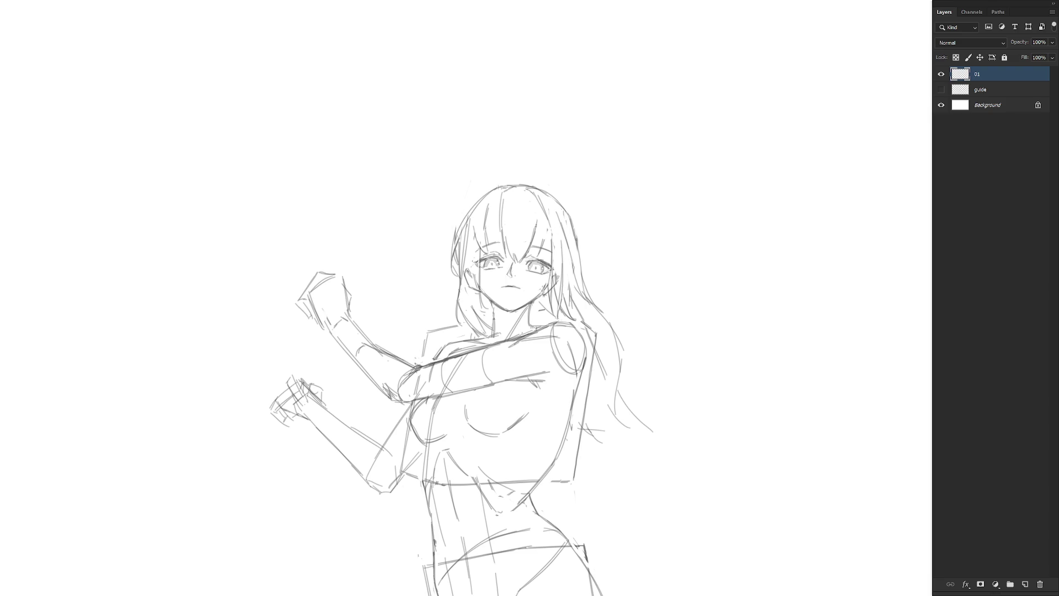
{"action": "scroll", "coordinate": [554, 267], "scroll_direction": "down", "scroll_amount": 3}
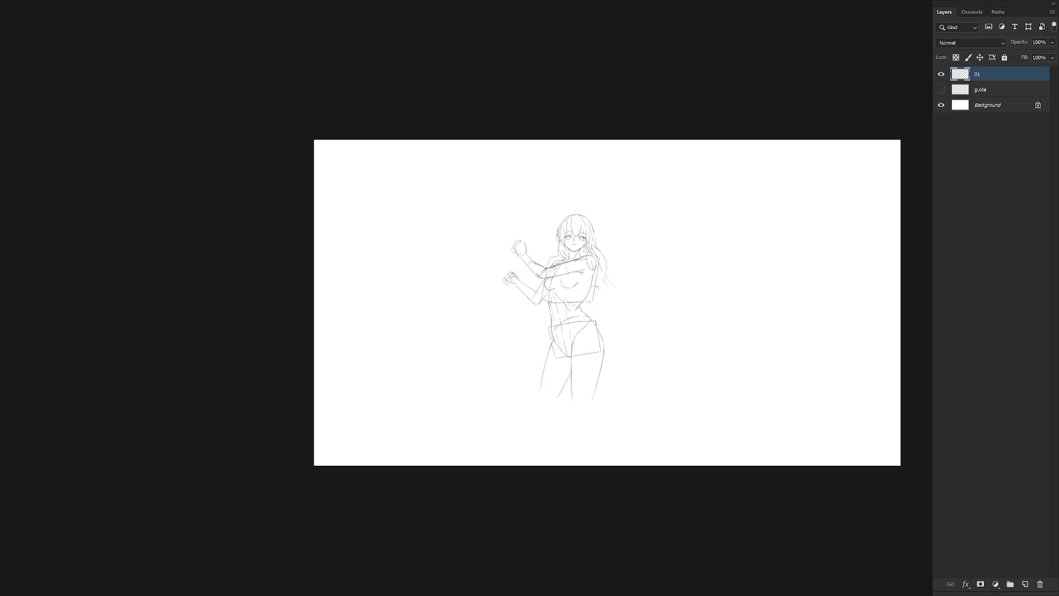
On a mirrored canvas, add hair strands beside the head and darken the eye, then flip back.
{"action": "key", "text": "shift+h"}
{"action": "scroll", "coordinate": [640, 229], "scroll_direction": "up", "scroll_amount": 3}
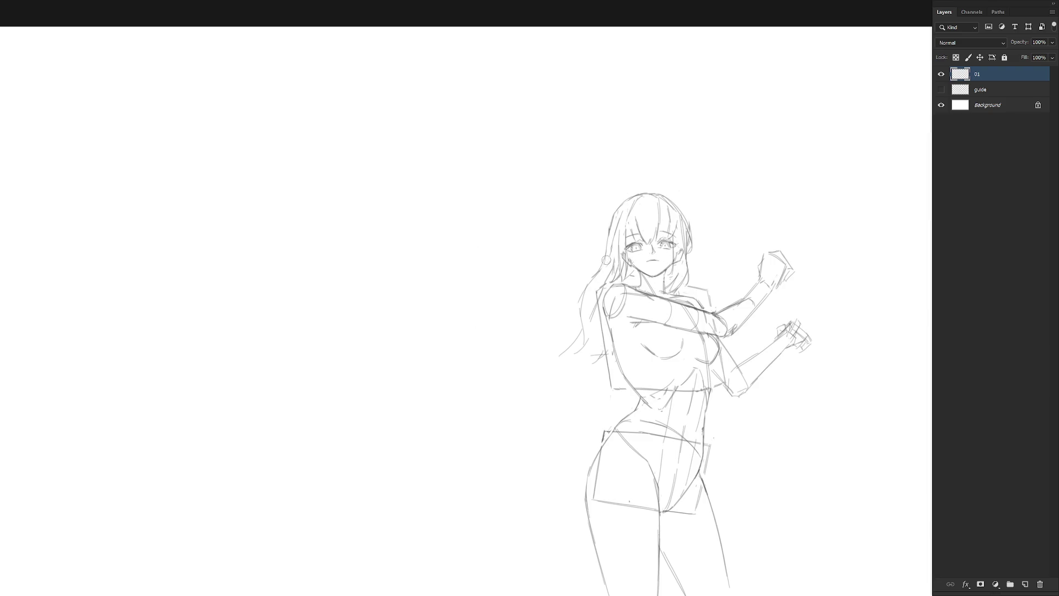
{"action": "left_click_drag", "start_coordinate": [602, 262], "coordinate": [582, 307]}
{"action": "scroll", "coordinate": [682, 326], "scroll_direction": "up", "scroll_amount": 3}
{"action": "left_click_drag", "start_coordinate": [634, 280], "coordinate": [640, 282]}
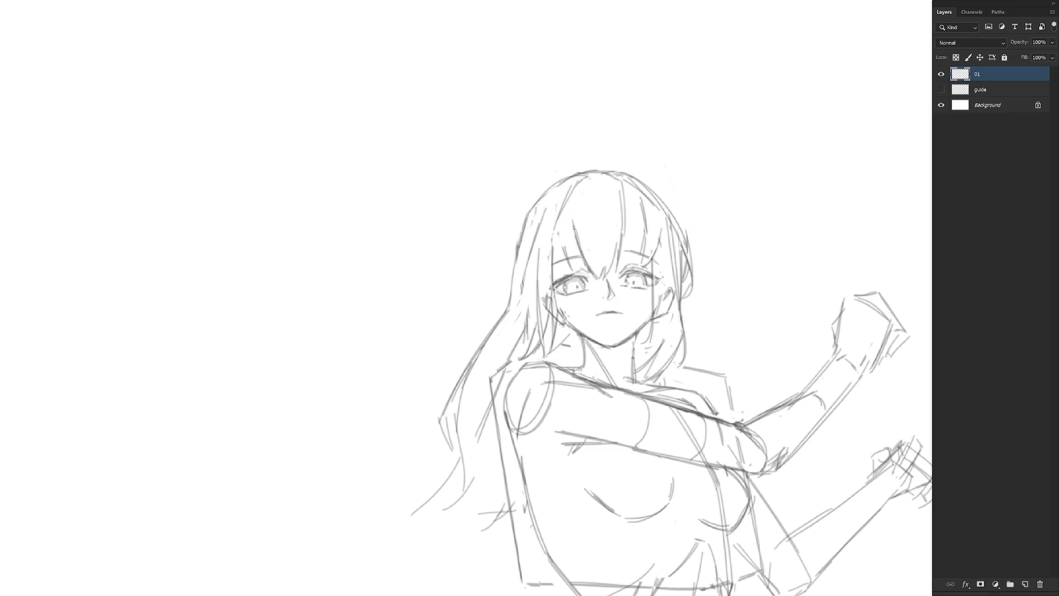
{"action": "scroll", "coordinate": [690, 317], "scroll_direction": "down", "scroll_amount": 1}
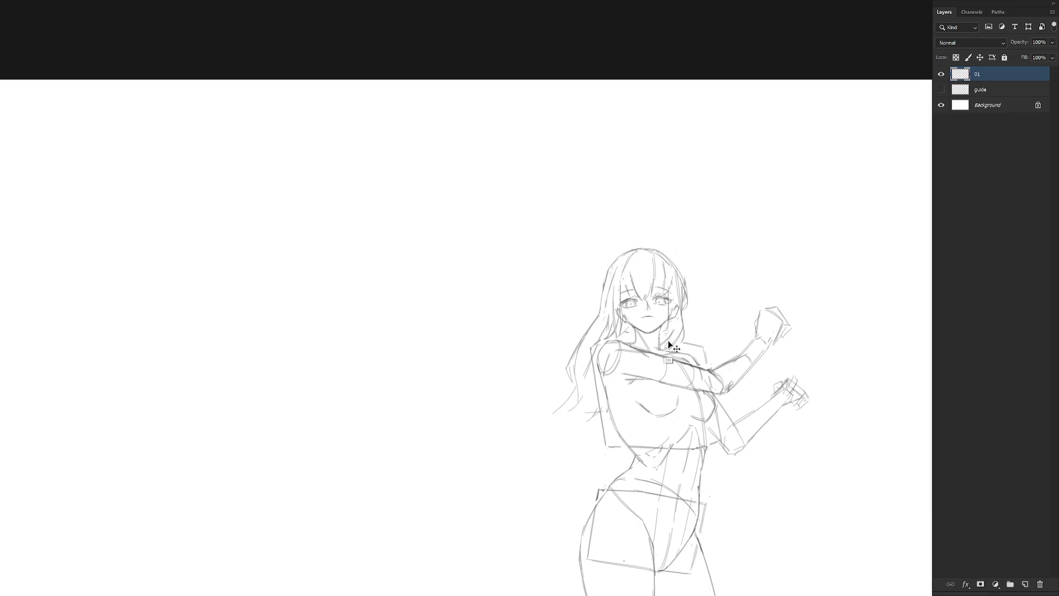
{"action": "key", "text": "ctrl+shift+h"}
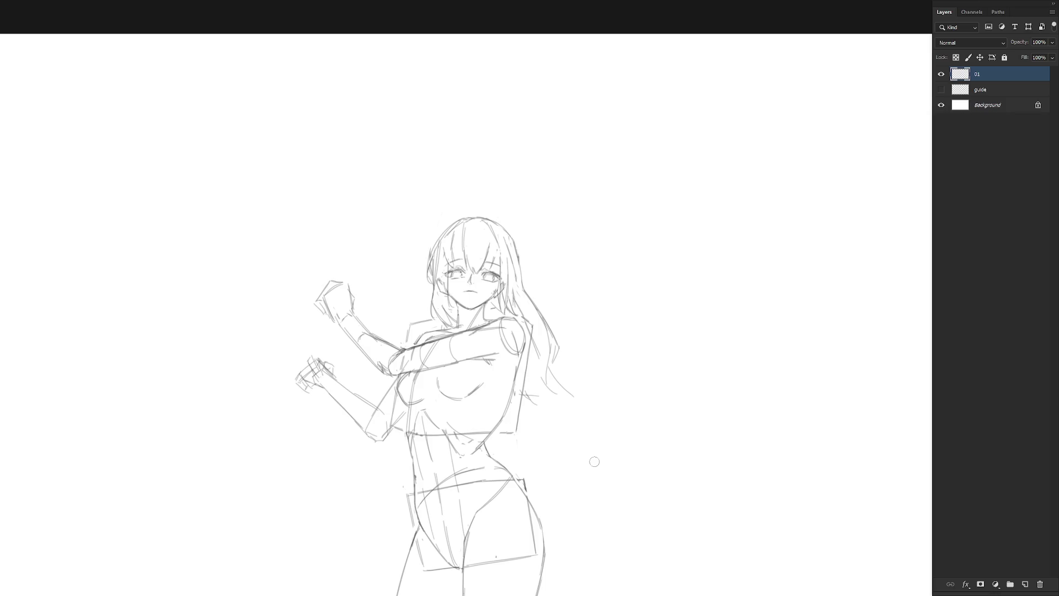
Redraw the head's top-left outline and the left hair edge along the cheek.
{"action": "scroll", "coordinate": [472, 271], "scroll_direction": "up", "scroll_amount": 1}
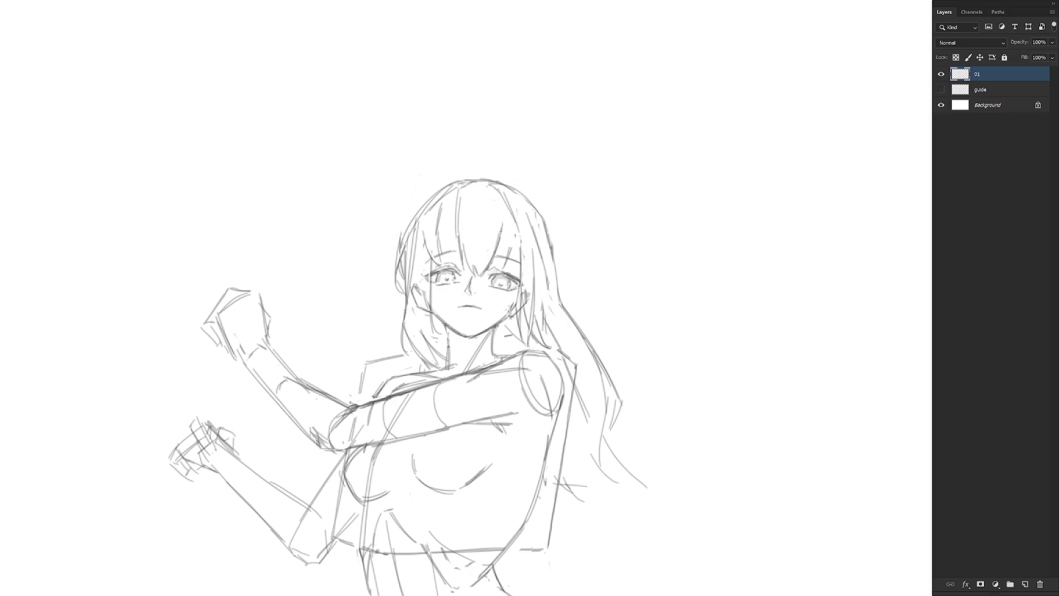
{"action": "scroll", "coordinate": [568, 303], "scroll_direction": "down", "scroll_amount": 3}
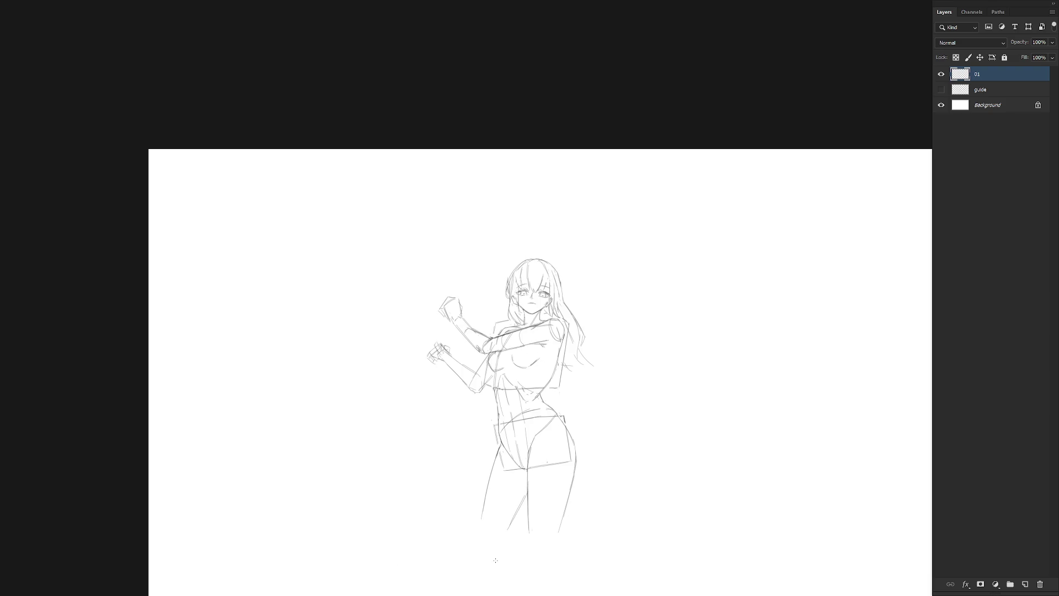
{"action": "scroll", "coordinate": [552, 301], "scroll_direction": "up", "scroll_amount": 2}
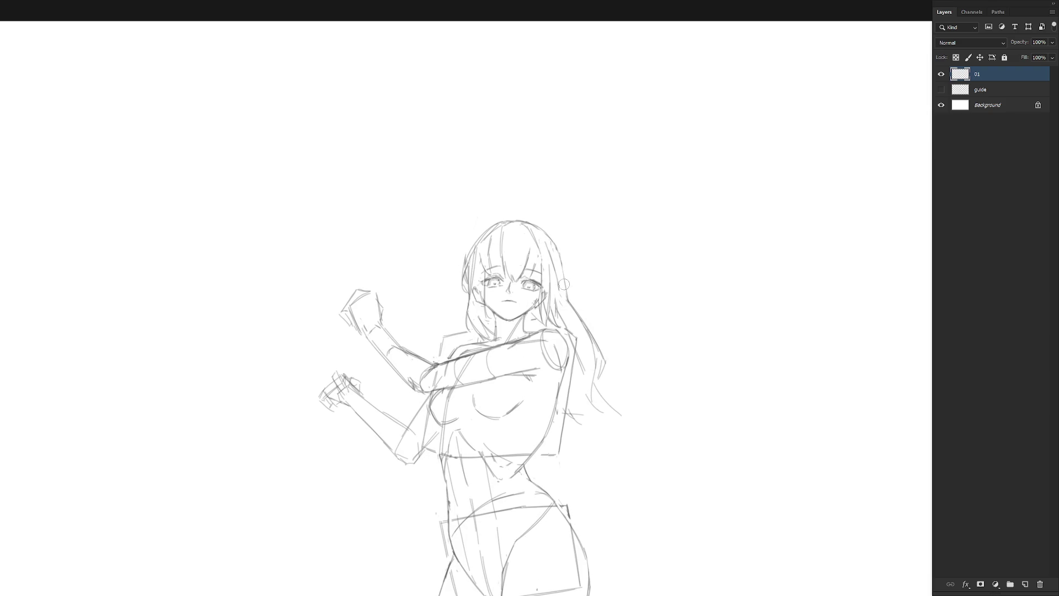
{"action": "scroll", "coordinate": [568, 287], "scroll_direction": "down", "scroll_amount": 1}
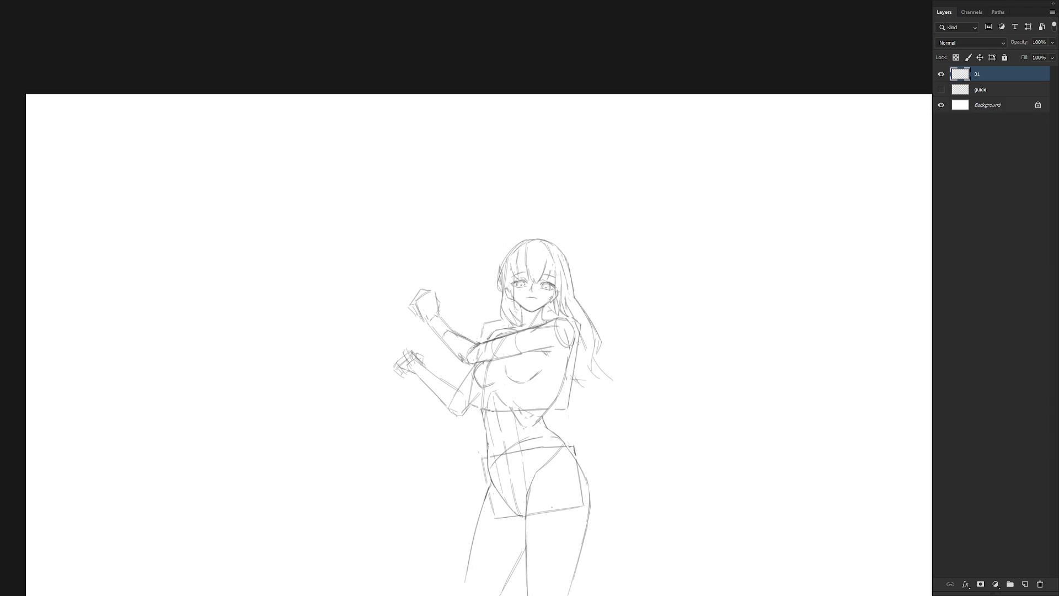
{"action": "scroll", "coordinate": [518, 243], "scroll_direction": "up", "scroll_amount": 2}
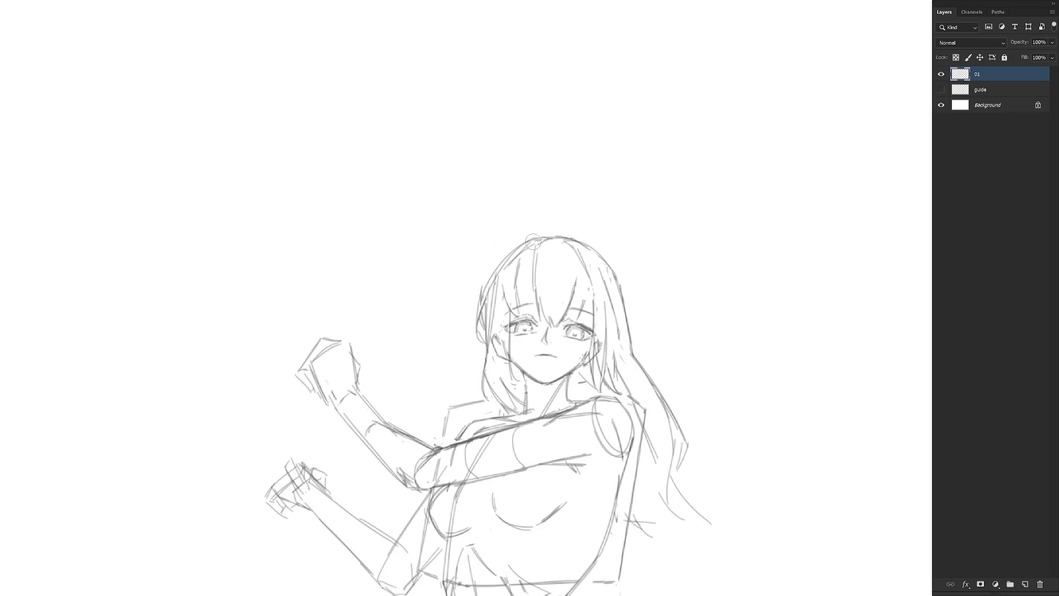
{"action": "mouse_move", "coordinate": [533, 239]}
{"action": "left_mouse_down"}
{"action": "mouse_move", "coordinate": [486, 280]}
{"action": "mouse_move", "coordinate": [481, 325]}
{"action": "left_mouse_up"}
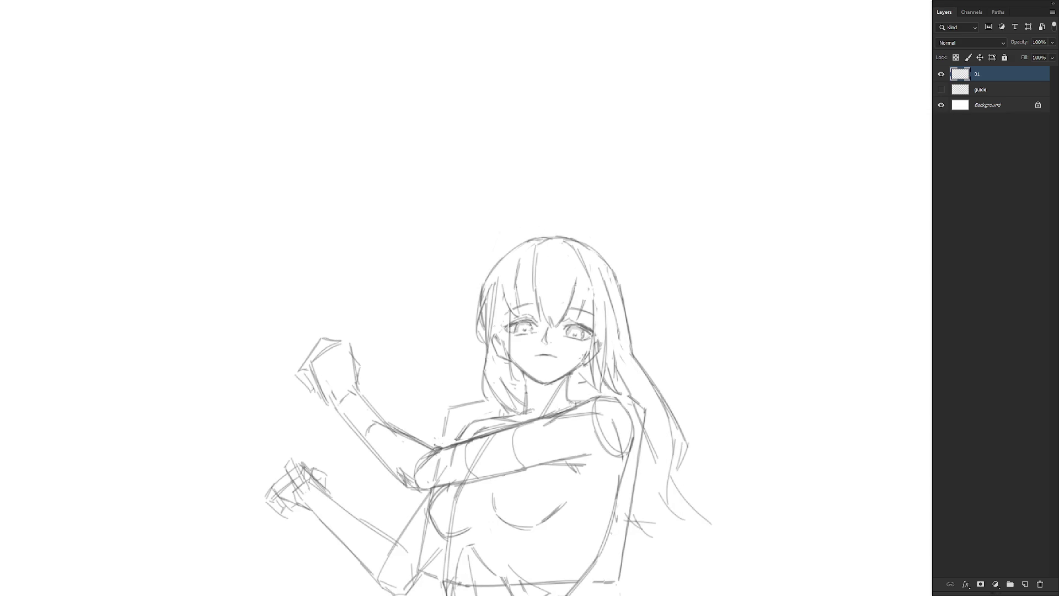
{"action": "scroll", "coordinate": [522, 312], "scroll_direction": "down", "scroll_amount": 2}
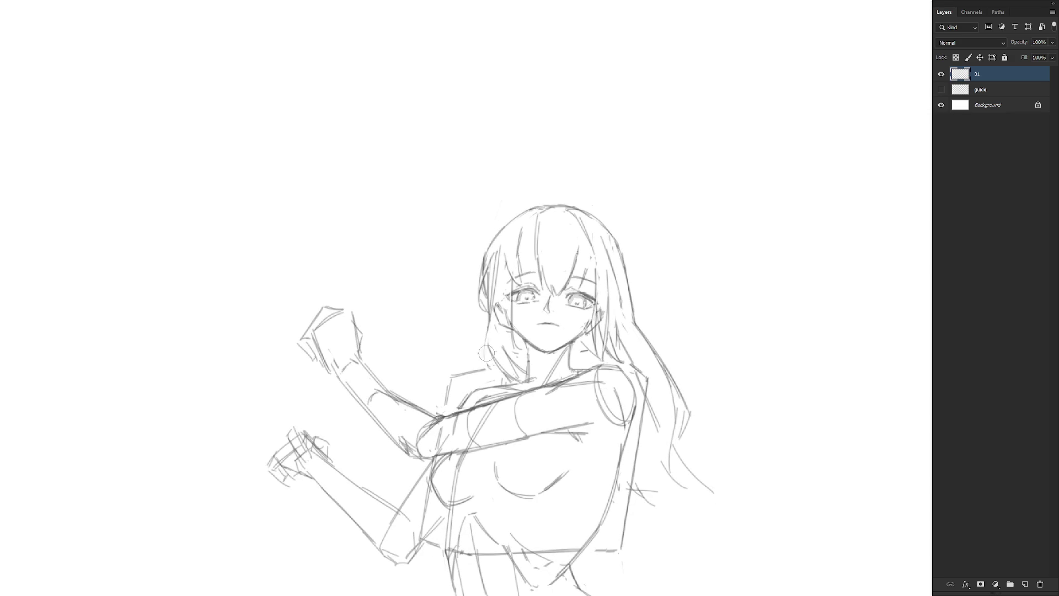
{"action": "mouse_move", "coordinate": [489, 341]}
{"action": "left_mouse_down"}
{"action": "mouse_move", "coordinate": [486, 376]}
{"action": "mouse_move", "coordinate": [501, 377]}
{"action": "left_mouse_up"}
{"action": "scroll", "coordinate": [738, 371], "scroll_direction": "down", "scroll_amount": 3}
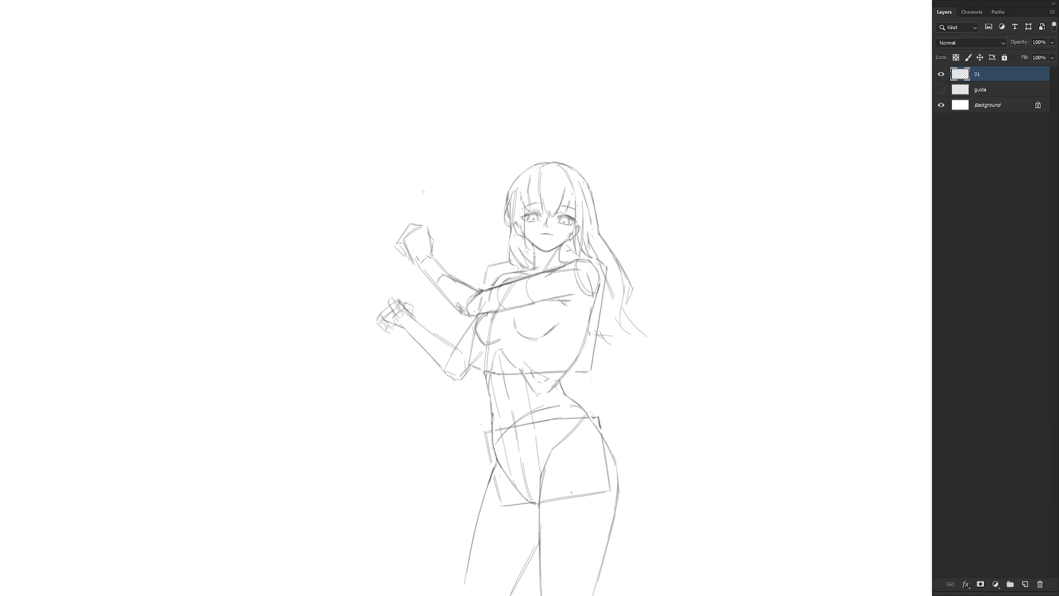
Lasso the raised fist and move and slightly rotate it with Free Transform.
{"action": "key", "text": "l"}
{"action": "mouse_move", "coordinate": [422, 272]}
{"action": "left_mouse_down"}
{"action": "mouse_move", "coordinate": [452, 309]}
{"action": "mouse_move", "coordinate": [454, 248]}
{"action": "mouse_move", "coordinate": [402, 273]}
{"action": "mouse_move", "coordinate": [467, 294]}
{"action": "mouse_move", "coordinate": [449, 314]}
{"action": "mouse_move", "coordinate": [465, 287]}
{"action": "left_mouse_up"}
{"action": "key", "text": "ctrl+t"}
{"action": "key", "text": "Return"}
{"action": "key", "text": "ctrl+d"}
{"action": "key", "text": "b"}
Refine the raised arm's wrist and forearm with fresh pencil strokes.
{"action": "mouse_move", "coordinate": [452, 289]}
{"action": "left_mouse_down"}
{"action": "mouse_move", "coordinate": [477, 285]}
{"action": "mouse_move", "coordinate": [469, 318]}
{"action": "mouse_move", "coordinate": [457, 323]}
{"action": "mouse_move", "coordinate": [454, 309]}
{"action": "mouse_move", "coordinate": [472, 318]}
{"action": "mouse_move", "coordinate": [469, 278]}
{"action": "mouse_move", "coordinate": [434, 308]}
{"action": "left_mouse_up"}
{"action": "key", "text": "ctrl+z"}
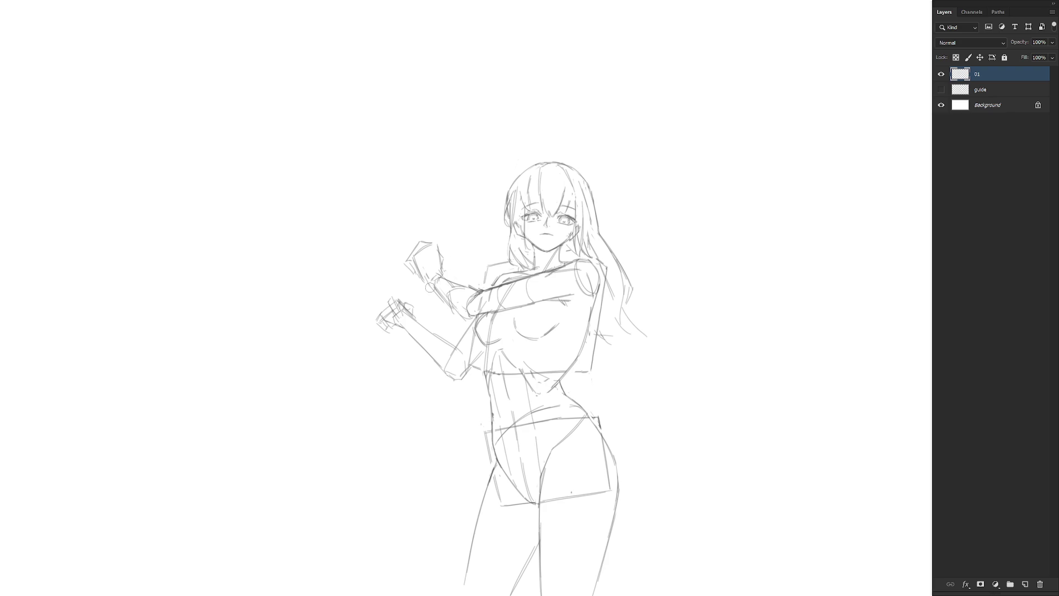
{"action": "left_click_drag", "start_coordinate": [464, 318], "coordinate": [450, 303]}
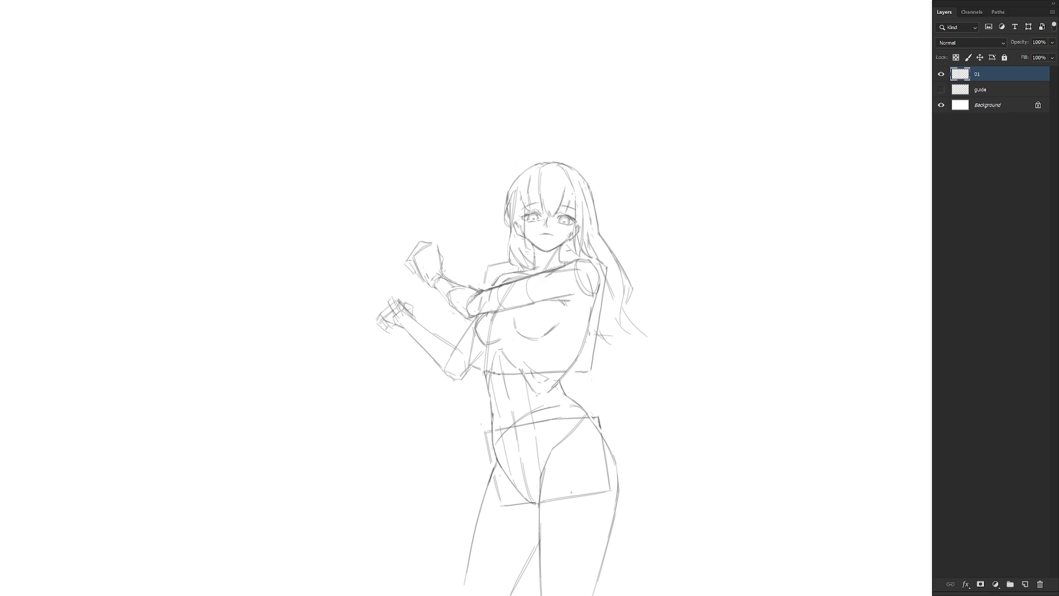
Clear the rough upper fist strokes and redraw the fist with a darker top.
{"action": "mouse_move", "coordinate": [450, 276]}
{"action": "left_mouse_down"}
{"action": "mouse_move", "coordinate": [449, 232]}
{"action": "mouse_move", "coordinate": [434, 291]}
{"action": "mouse_move", "coordinate": [428, 255]}
{"action": "mouse_move", "coordinate": [442, 271]}
{"action": "mouse_move", "coordinate": [408, 274]}
{"action": "mouse_move", "coordinate": [436, 285]}
{"action": "mouse_move", "coordinate": [446, 274]}
{"action": "mouse_move", "coordinate": [440, 288]}
{"action": "left_mouse_up"}
{"action": "key", "text": "Delete"}
{"action": "key", "text": "ctrl+d"}
{"action": "left_click_drag", "start_coordinate": [439, 259], "coordinate": [443, 270]}
Sketch parallel sword-grip lines running diagonally from the lower hand to the upper fist.
{"action": "left_click_drag", "start_coordinate": [369, 316], "coordinate": [410, 276]}
{"action": "key", "text": "ctrl+z"}
{"action": "left_click_drag", "start_coordinate": [368, 310], "coordinate": [410, 274]}
{"action": "left_click_drag", "start_coordinate": [369, 316], "coordinate": [422, 277]}
{"action": "mouse_move", "coordinate": [371, 314]}
{"action": "left_mouse_down"}
{"action": "mouse_move", "coordinate": [418, 281]}
{"action": "mouse_move", "coordinate": [368, 312]}
{"action": "left_mouse_up"}
{"action": "left_click_drag", "start_coordinate": [419, 280], "coordinate": [381, 297]}
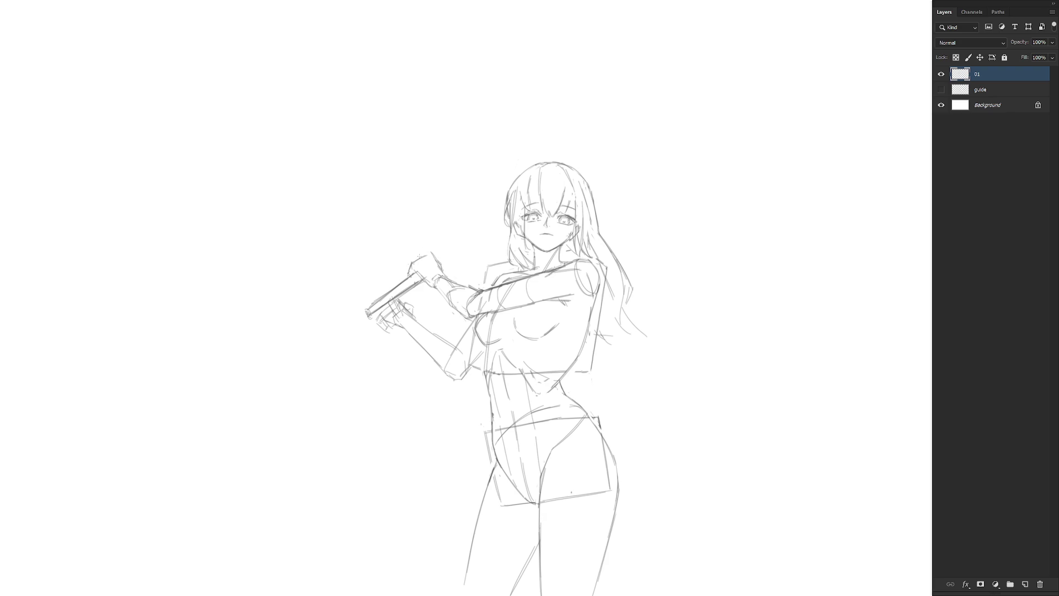
Erase and redraw the grip's end, adjust it with a transform, and deselect.
{"action": "left_click_drag", "start_coordinate": [367, 312], "coordinate": [370, 317]}
{"action": "left_click_drag", "start_coordinate": [363, 305], "coordinate": [361, 319]}
{"action": "left_click_drag", "start_coordinate": [374, 320], "coordinate": [394, 292]}
{"action": "key", "text": "ctrl+t"}
{"action": "key", "text": "Return"}
{"action": "key", "text": "ctrl+d"}
Sketch the crossguard rising above the upper fist, with edges extending down to the forearm.
{"action": "mouse_move", "coordinate": [433, 246]}
{"action": "left_mouse_down"}
{"action": "mouse_move", "coordinate": [441, 260]}
{"action": "mouse_move", "coordinate": [428, 254]}
{"action": "left_mouse_up"}
{"action": "left_click_drag", "start_coordinate": [435, 226], "coordinate": [455, 265]}
{"action": "key", "text": "ctrl+z"}
{"action": "mouse_move", "coordinate": [410, 227]}
{"action": "left_mouse_down"}
{"action": "mouse_move", "coordinate": [430, 257]}
{"action": "mouse_move", "coordinate": [425, 234]}
{"action": "left_mouse_up"}
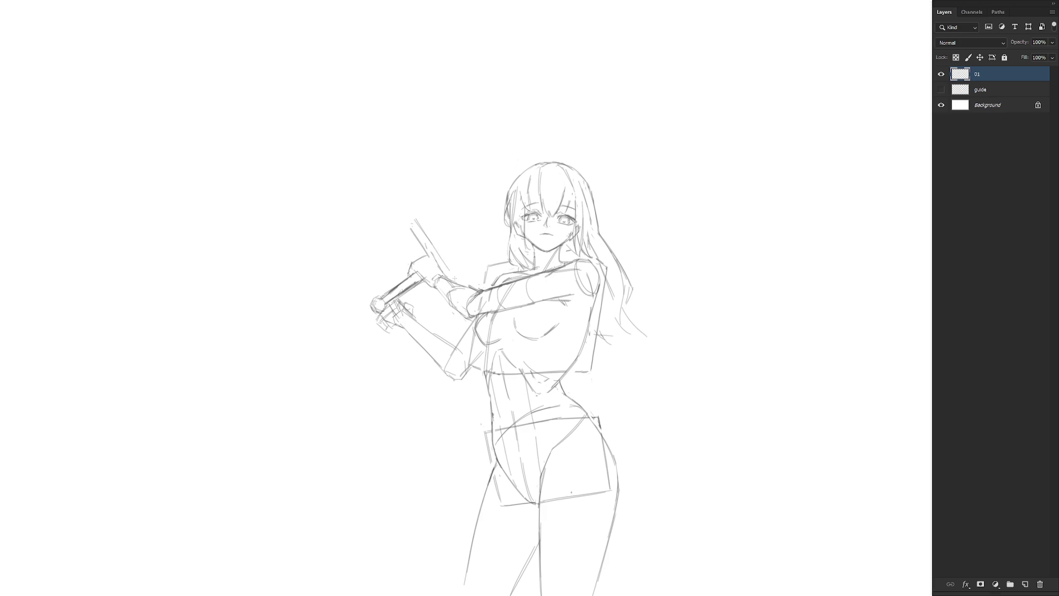
{"action": "left_click_drag", "start_coordinate": [428, 236], "coordinate": [460, 286]}
{"action": "mouse_move", "coordinate": [420, 230]}
{"action": "left_mouse_down"}
{"action": "mouse_move", "coordinate": [456, 279]}
{"action": "mouse_move", "coordinate": [416, 221]}
{"action": "left_mouse_up"}
{"action": "left_click_drag", "start_coordinate": [418, 233], "coordinate": [427, 226]}
{"action": "mouse_move", "coordinate": [417, 232]}
{"action": "left_mouse_down"}
{"action": "mouse_move", "coordinate": [433, 228]}
{"action": "mouse_move", "coordinate": [467, 282]}
{"action": "left_mouse_up"}
{"action": "left_click_drag", "start_coordinate": [436, 232], "coordinate": [468, 282]}
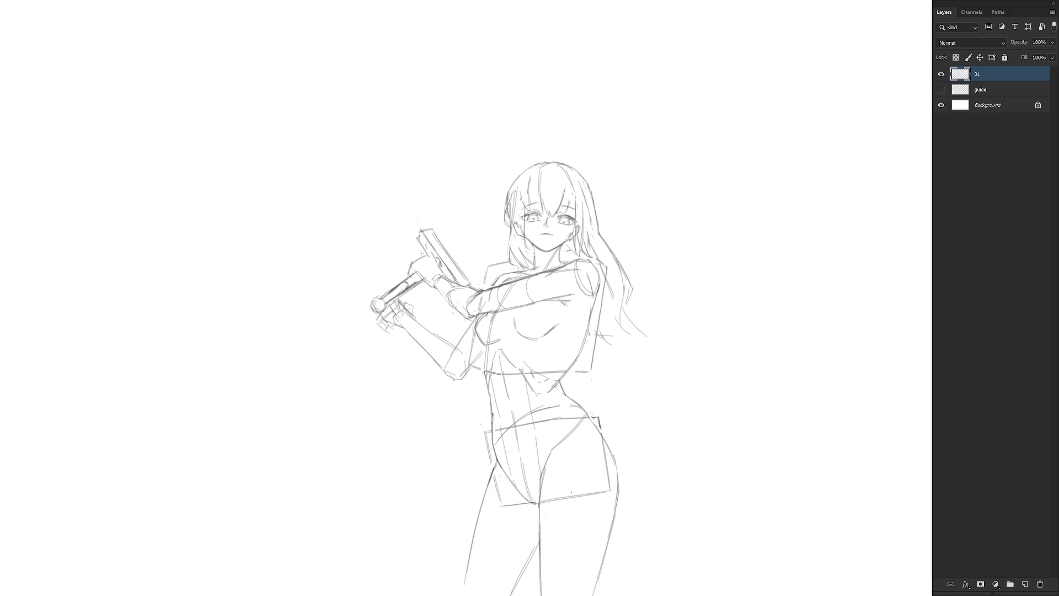
Darken the grip's underside and rotate the grip strokes about 5.7°.
{"action": "key", "text": "ctrl+z"}
{"action": "left_click_drag", "start_coordinate": [373, 313], "coordinate": [422, 281]}
{"action": "key", "text": "ctrl+t"}
{"action": "mouse_move", "coordinate": [350, 326]}
{"action": "left_mouse_down"}
{"action": "mouse_move", "coordinate": [356, 332]}
{"action": "mouse_move", "coordinate": [377, 290]}
{"action": "mouse_move", "coordinate": [409, 297]}
{"action": "left_mouse_up"}
{"action": "key", "text": "Return"}
{"action": "key", "text": "ctrl+d"}
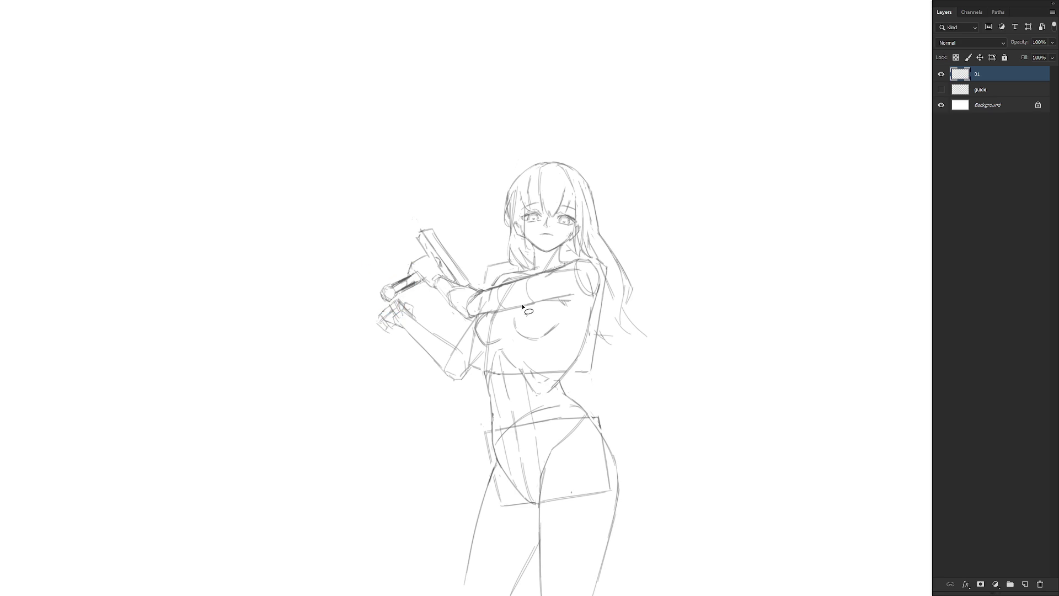
Detail the pommel circle and lighten the hatching on the grip.
{"action": "key", "text": "b"}
{"action": "mouse_move", "coordinate": [420, 249]}
{"action": "left_mouse_down"}
{"action": "mouse_move", "coordinate": [454, 223]}
{"action": "mouse_move", "coordinate": [447, 243]}
{"action": "left_mouse_up"}
{"action": "key", "text": "ctrl+d"}
{"action": "left_click_drag", "start_coordinate": [385, 286], "coordinate": [393, 298]}
{"action": "mouse_move", "coordinate": [398, 290]}
{"action": "left_mouse_down"}
{"action": "mouse_move", "coordinate": [422, 277]}
{"action": "mouse_move", "coordinate": [415, 270]}
{"action": "left_mouse_up"}
Draw the blade's upper and lower lines from the crossguard toward her head.
{"action": "left_click_drag", "start_coordinate": [441, 248], "coordinate": [497, 225]}
{"action": "key", "text": "ctrl+z"}
{"action": "left_click_drag", "start_coordinate": [442, 247], "coordinate": [497, 222]}
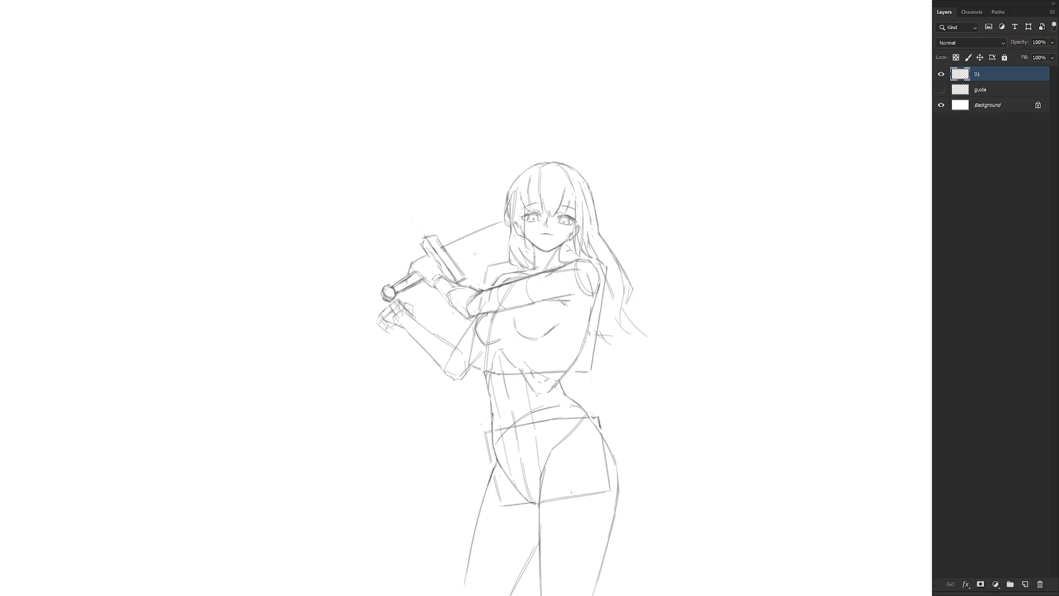
{"action": "left_click_drag", "start_coordinate": [461, 260], "coordinate": [508, 239]}
Rotate the selected crossguard and blade strokes by -5.6° so the blade angles toward her head.
{"action": "scroll", "coordinate": [556, 331], "scroll_direction": "down", "scroll_amount": 2}
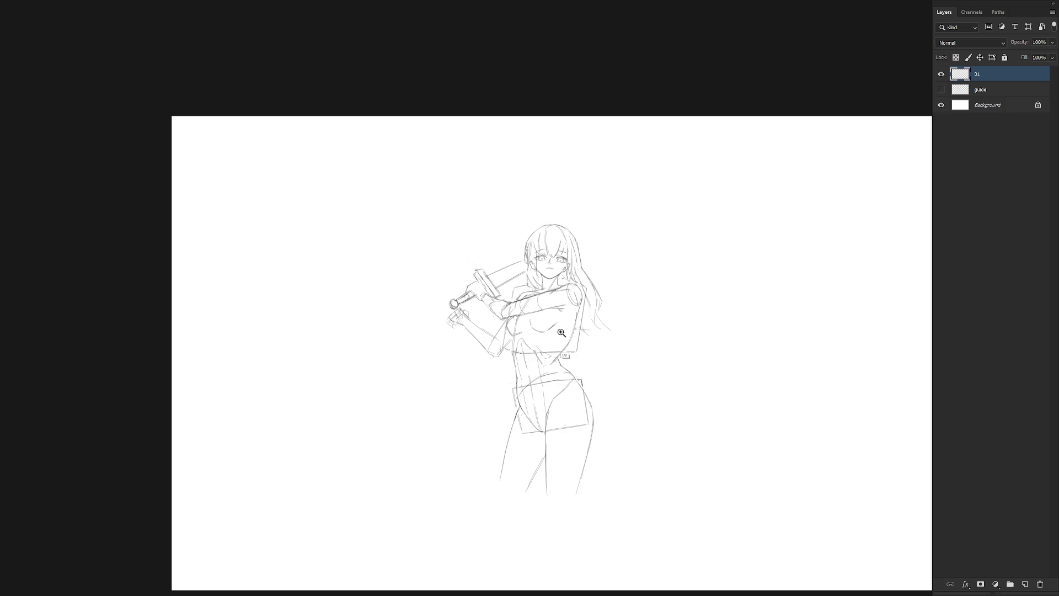
{"action": "scroll", "coordinate": [530, 309], "scroll_direction": "up", "scroll_amount": 1}
{"action": "mouse_move", "coordinate": [441, 253]}
{"action": "left_mouse_down"}
{"action": "mouse_move", "coordinate": [499, 302]}
{"action": "mouse_move", "coordinate": [529, 253]}
{"action": "mouse_move", "coordinate": [476, 217]}
{"action": "mouse_move", "coordinate": [431, 251]}
{"action": "left_mouse_up"}
{"action": "key", "text": "ctrl+t"}
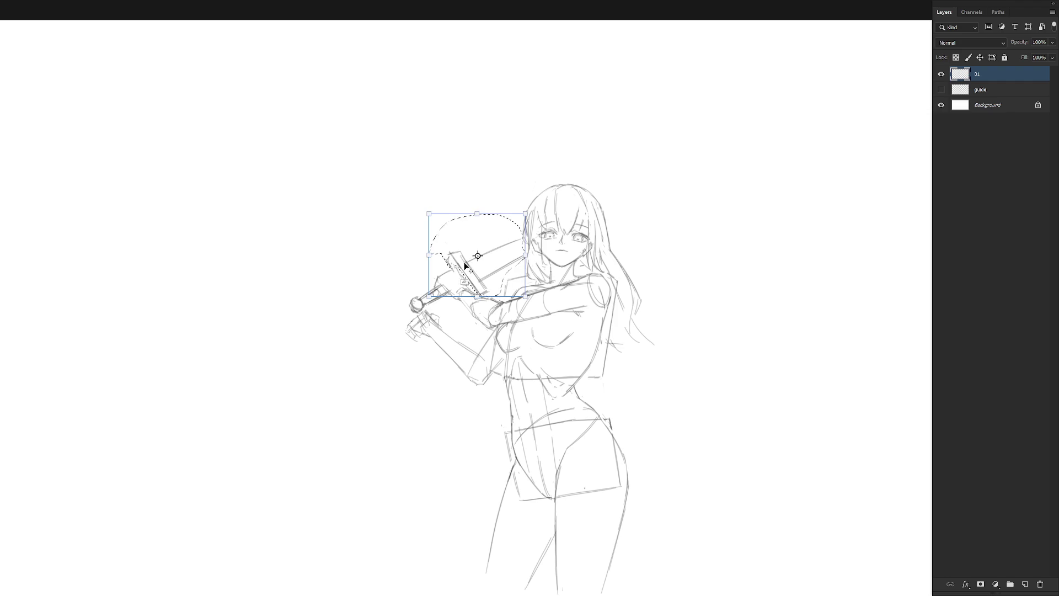
{"action": "left_click_drag", "start_coordinate": [556, 204], "coordinate": [543, 203]}
{"action": "key", "text": "Return"}
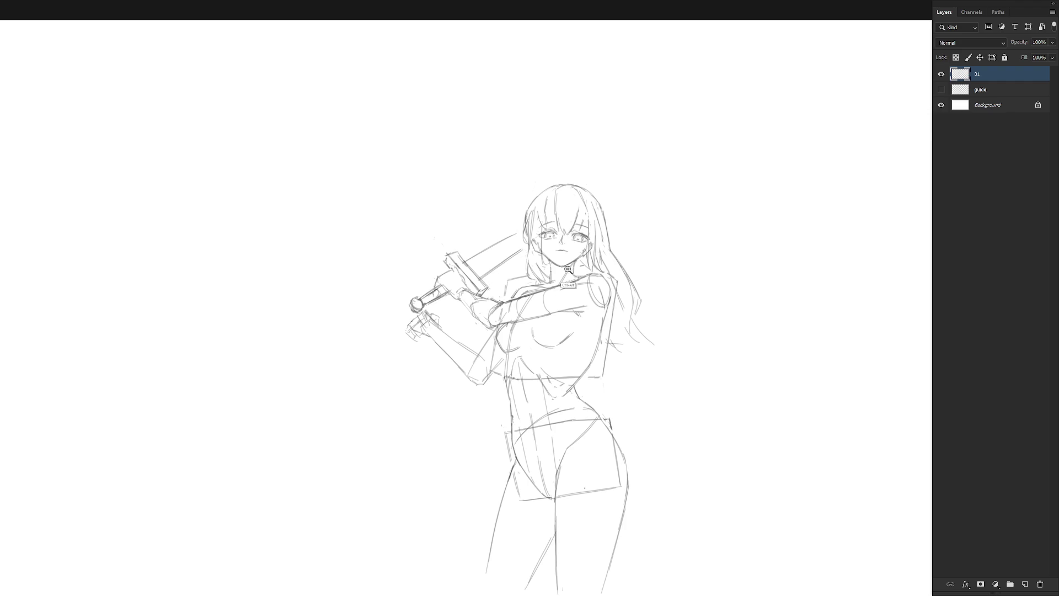
{"action": "scroll", "coordinate": [562, 275], "scroll_direction": "down", "scroll_amount": 2}
Redraw the blade's upper and lower edges from the crossguard toward her face.
{"action": "scroll", "coordinate": [521, 281], "scroll_direction": "up", "scroll_amount": 2}
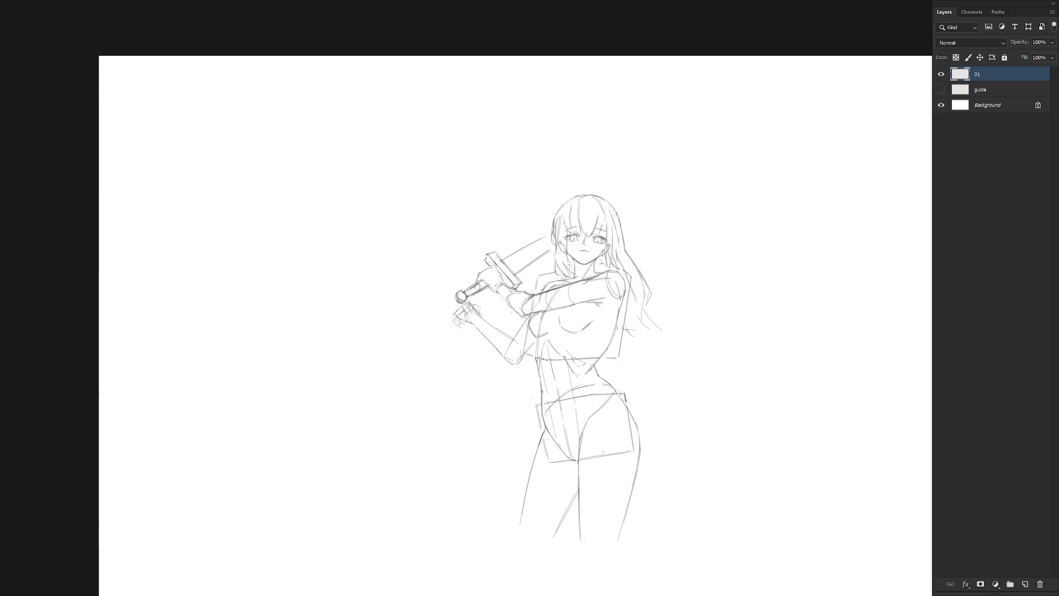
{"action": "mouse_move", "coordinate": [517, 269]}
{"action": "left_mouse_down"}
{"action": "mouse_move", "coordinate": [549, 249]}
{"action": "mouse_move", "coordinate": [540, 242]}
{"action": "left_mouse_up"}
{"action": "key", "text": "ctrl+z"}
{"action": "mouse_move", "coordinate": [517, 276]}
{"action": "left_mouse_down"}
{"action": "mouse_move", "coordinate": [558, 252]}
{"action": "mouse_move", "coordinate": [549, 238]}
{"action": "left_mouse_up"}
{"action": "key", "text": "ctrl+z"}
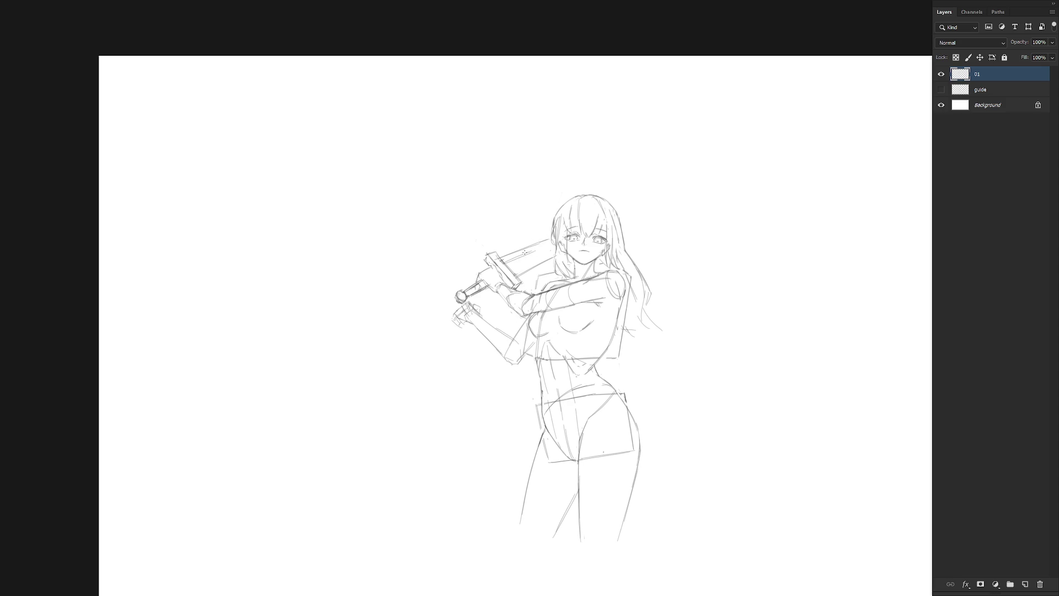
{"action": "left_click_drag", "start_coordinate": [500, 256], "coordinate": [531, 249]}
{"action": "key", "text": "ctrl+z"}
{"action": "mouse_move", "coordinate": [549, 240]}
{"action": "left_mouse_down"}
{"action": "mouse_move", "coordinate": [499, 258]}
{"action": "mouse_move", "coordinate": [549, 240]}
{"action": "left_mouse_up"}
{"action": "left_click_drag", "start_coordinate": [503, 264], "coordinate": [554, 251]}
Continue both blade edges past the right side of her head.
{"action": "left_click_drag", "start_coordinate": [613, 205], "coordinate": [664, 186]}
{"action": "key", "text": "ctrl+z"}
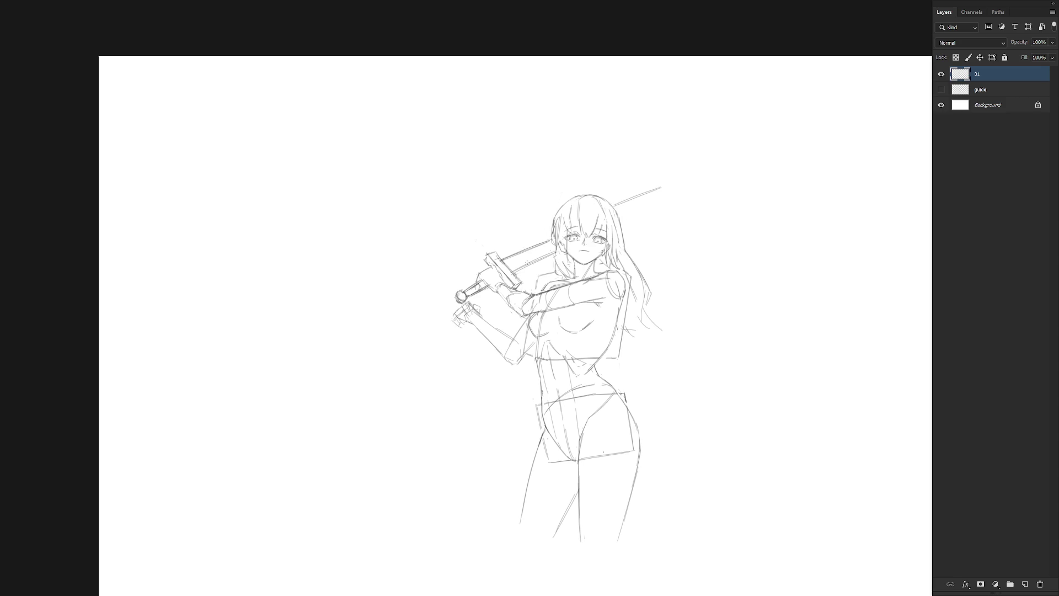
{"action": "left_click_drag", "start_coordinate": [623, 228], "coordinate": [654, 210]}
{"action": "mouse_move", "coordinate": [613, 210]}
{"action": "left_mouse_down"}
{"action": "mouse_move", "coordinate": [644, 200]}
{"action": "mouse_move", "coordinate": [626, 228]}
{"action": "mouse_move", "coordinate": [649, 199]}
{"action": "mouse_move", "coordinate": [673, 260]}
{"action": "mouse_move", "coordinate": [687, 307]}
{"action": "mouse_move", "coordinate": [666, 373]}
{"action": "left_mouse_up"}
{"action": "key", "text": "ctrl+z"}
{"action": "key", "text": "ctrl+z"}
With the view rotated so the blade is vertical, redraw its left and right edges.
{"action": "key", "text": "r"}
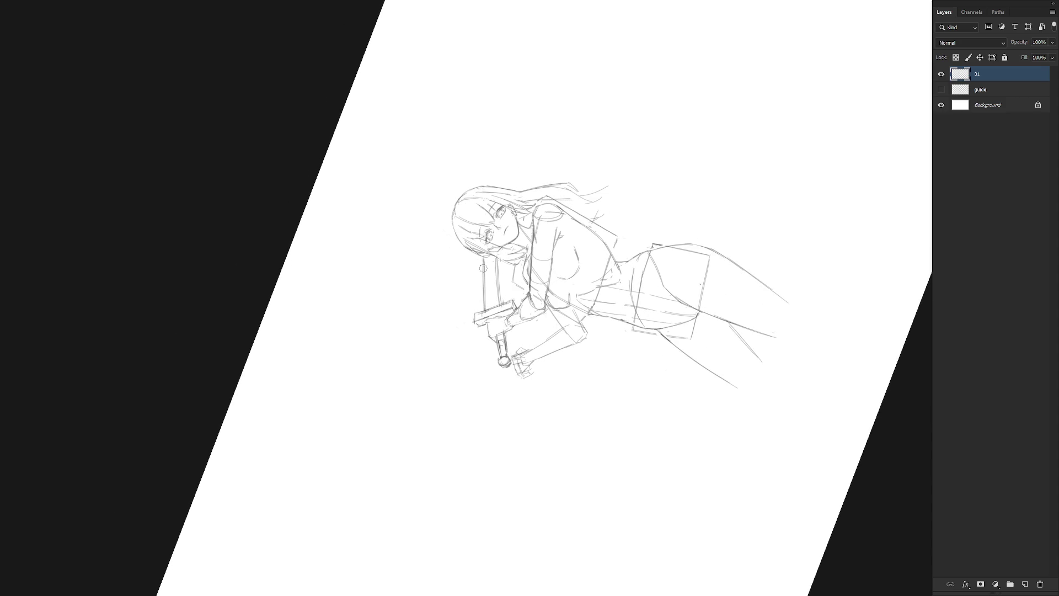
{"action": "left_click_drag", "start_coordinate": [480, 259], "coordinate": [484, 306]}
{"action": "key", "text": "ctrl+z"}
{"action": "left_click_drag", "start_coordinate": [480, 260], "coordinate": [485, 307]}
{"action": "left_click_drag", "start_coordinate": [496, 256], "coordinate": [500, 305]}
{"action": "key", "text": "ctrl+z"}
{"action": "left_click_drag", "start_coordinate": [495, 255], "coordinate": [502, 302]}
{"action": "left_click_drag", "start_coordinate": [496, 258], "coordinate": [500, 289]}
Extend the blade edges beyond the head into a pointed tip, then reset the view upright.
{"action": "mouse_move", "coordinate": [481, 145]}
{"action": "left_mouse_down"}
{"action": "mouse_move", "coordinate": [486, 182]}
{"action": "mouse_move", "coordinate": [471, 184]}
{"action": "left_mouse_up"}
{"action": "left_click_drag", "start_coordinate": [469, 158], "coordinate": [471, 187]}
{"action": "mouse_move", "coordinate": [469, 146]}
{"action": "left_mouse_down"}
{"action": "mouse_move", "coordinate": [474, 135]}
{"action": "mouse_move", "coordinate": [482, 148]}
{"action": "left_mouse_up"}
{"action": "mouse_move", "coordinate": [472, 138]}
{"action": "left_mouse_down"}
{"action": "mouse_move", "coordinate": [478, 181]}
{"action": "mouse_move", "coordinate": [466, 121]}
{"action": "mouse_move", "coordinate": [476, 145]}
{"action": "left_mouse_up"}
{"action": "key", "text": "ctrl+z"}
{"action": "key", "text": "ctrl+z"}
{"action": "key", "text": "Escape"}
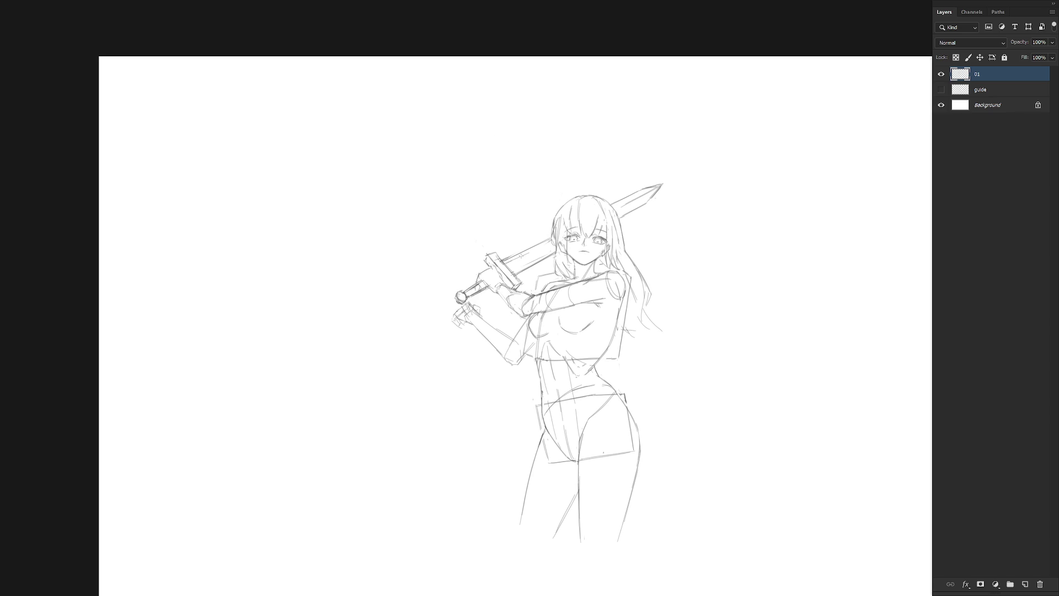
Add small touch-up strokes on the blade, lower hand and left torso.
{"action": "left_click_drag", "start_coordinate": [528, 259], "coordinate": [532, 250]}
{"action": "left_click_drag", "start_coordinate": [472, 324], "coordinate": [479, 317]}
{"action": "left_click_drag", "start_coordinate": [539, 378], "coordinate": [537, 356]}
{"action": "left_click_drag", "start_coordinate": [557, 345], "coordinate": [543, 321]}
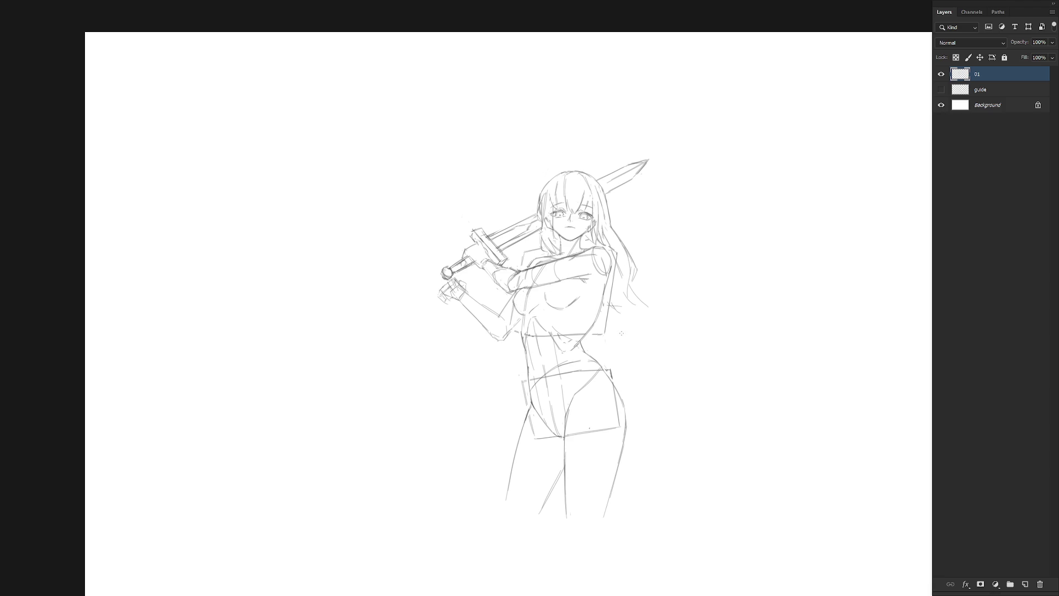
{"action": "key", "text": "ctrl+minus"}
{"action": "key", "text": "ctrl+plus"}
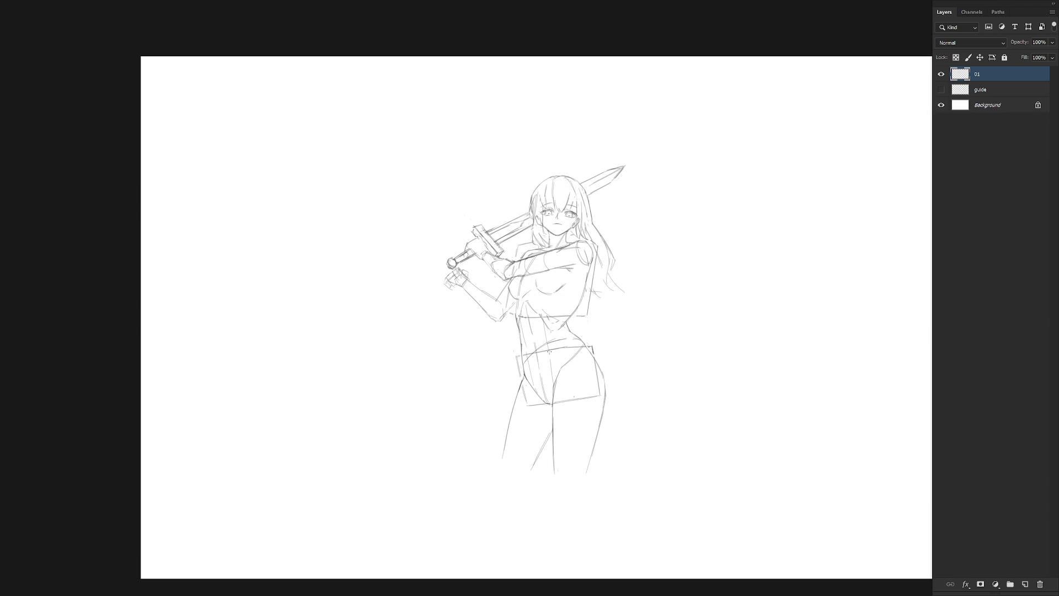
{"action": "scroll", "coordinate": [567, 324], "scroll_direction": "up", "scroll_amount": 2}
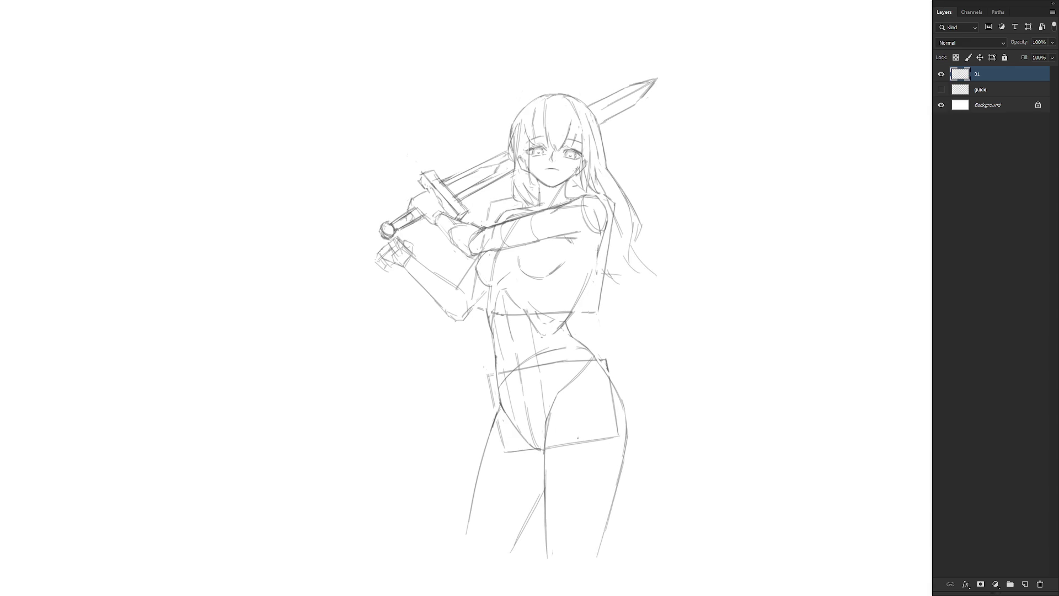
{"action": "left_click_drag", "start_coordinate": [592, 277], "coordinate": [599, 243]}
{"action": "scroll", "coordinate": [644, 278], "scroll_direction": "down", "scroll_amount": 5}
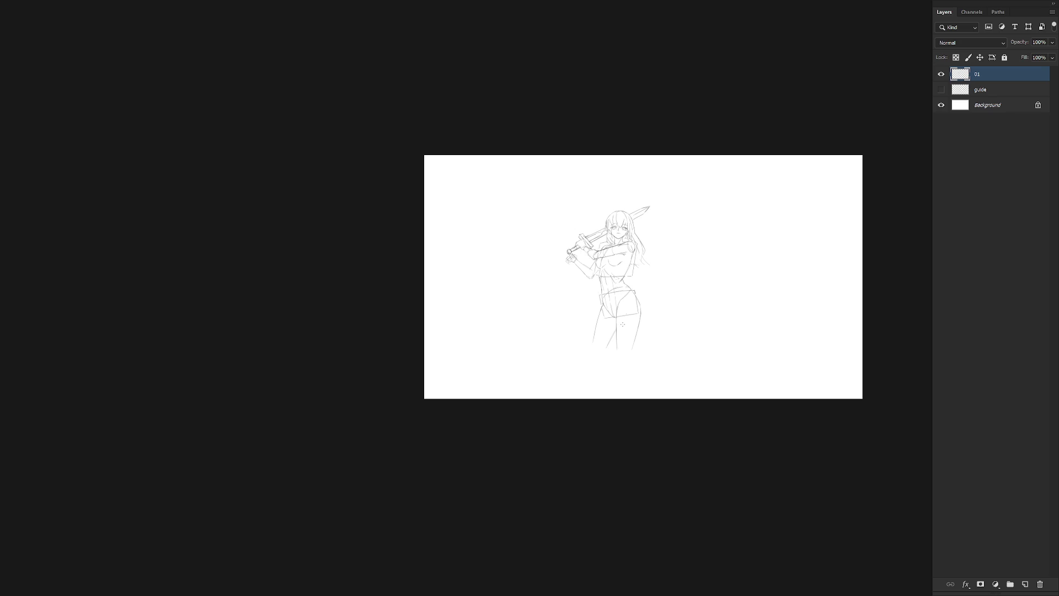
{"action": "scroll", "coordinate": [659, 259], "scroll_direction": "up", "scroll_amount": 5}
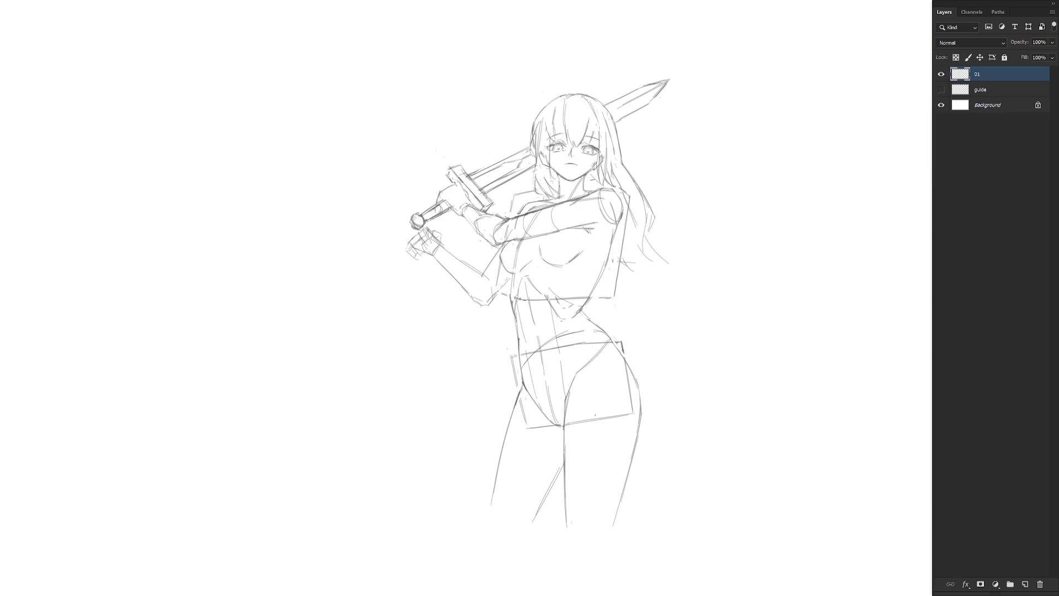
{"action": "scroll", "coordinate": [677, 326], "scroll_direction": "down", "scroll_amount": 2}
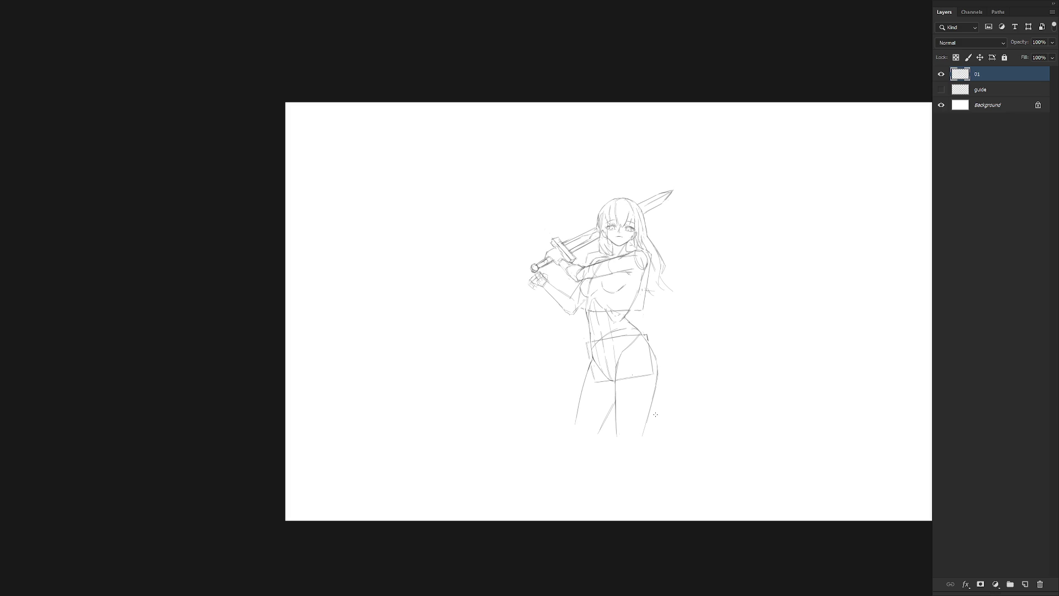
{"action": "key", "text": "alt"}
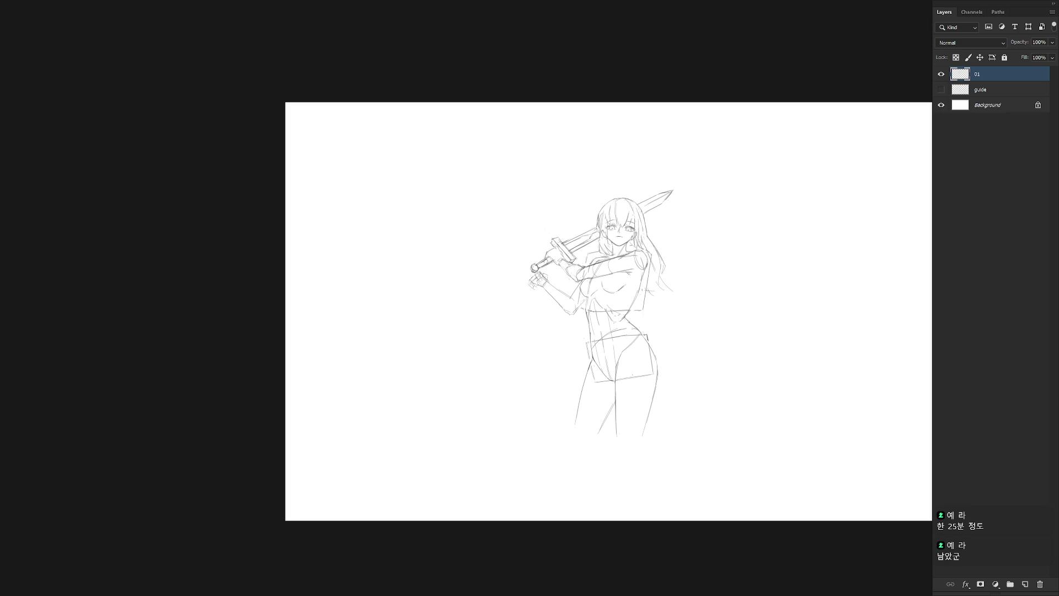
{"action": "scroll", "coordinate": [659, 213], "scroll_direction": "up", "scroll_amount": 4}
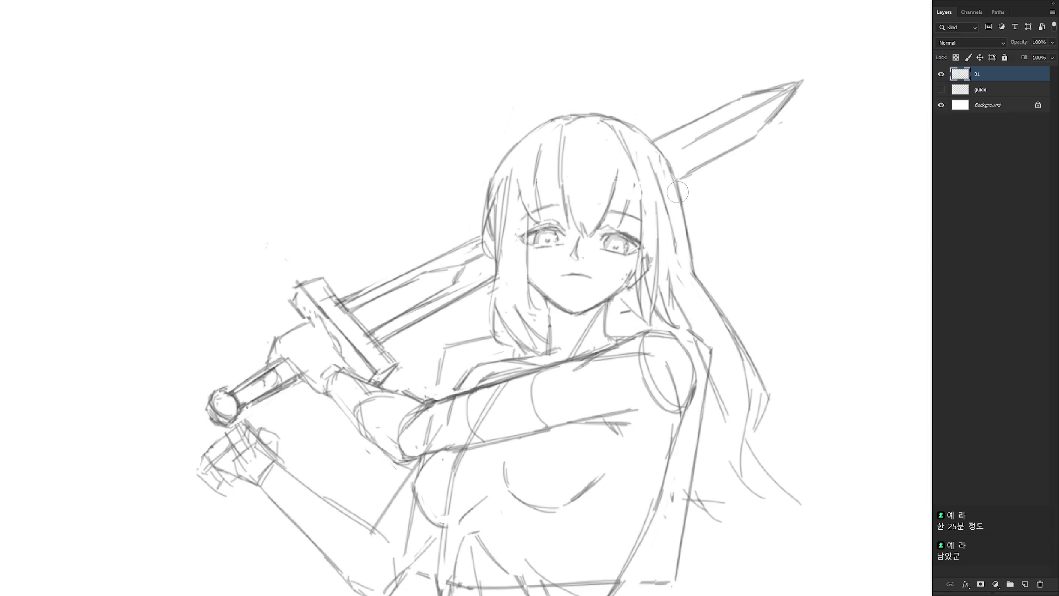
Redraw the neck and left cheek-jaw lines and add strokes along the left torso.
{"action": "mouse_move", "coordinate": [529, 283]}
{"action": "left_mouse_down"}
{"action": "mouse_move", "coordinate": [562, 334]}
{"action": "mouse_move", "coordinate": [552, 321]}
{"action": "mouse_move", "coordinate": [538, 334]}
{"action": "mouse_move", "coordinate": [549, 344]}
{"action": "left_mouse_up"}
{"action": "key", "text": "ctrl+z"}
{"action": "key", "text": "ctrl+z"}
{"action": "key", "text": "ctrl+z"}
{"action": "key", "text": "ctrl+z"}
{"action": "left_click_drag", "start_coordinate": [520, 301], "coordinate": [553, 341]}
{"action": "left_click_drag", "start_coordinate": [528, 273], "coordinate": [536, 309]}
{"action": "scroll", "coordinate": [560, 252], "scroll_direction": "down", "scroll_amount": 2}
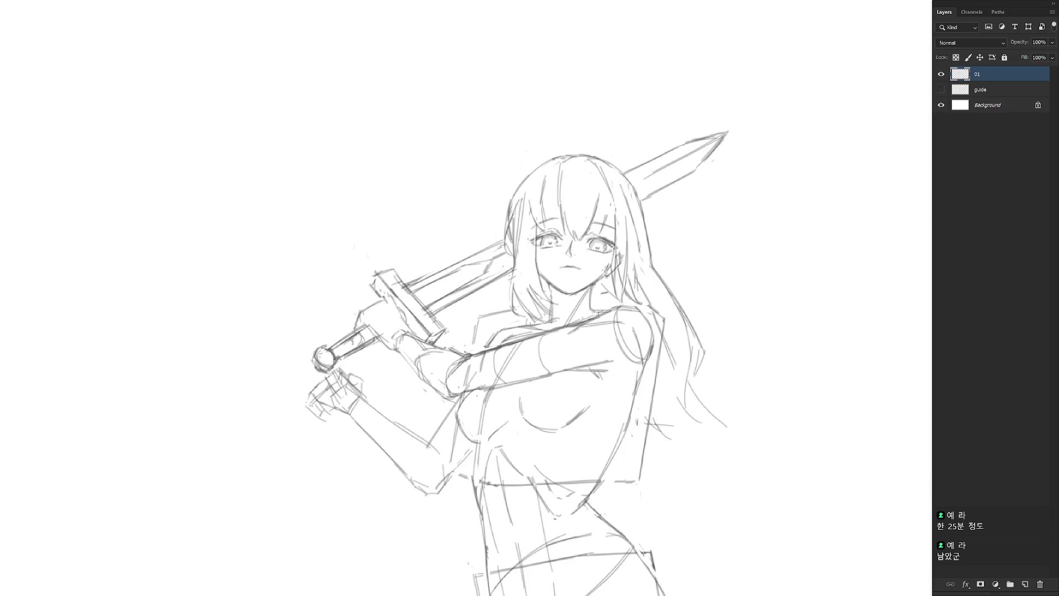
{"action": "left_click_drag", "start_coordinate": [564, 452], "coordinate": [607, 350]}
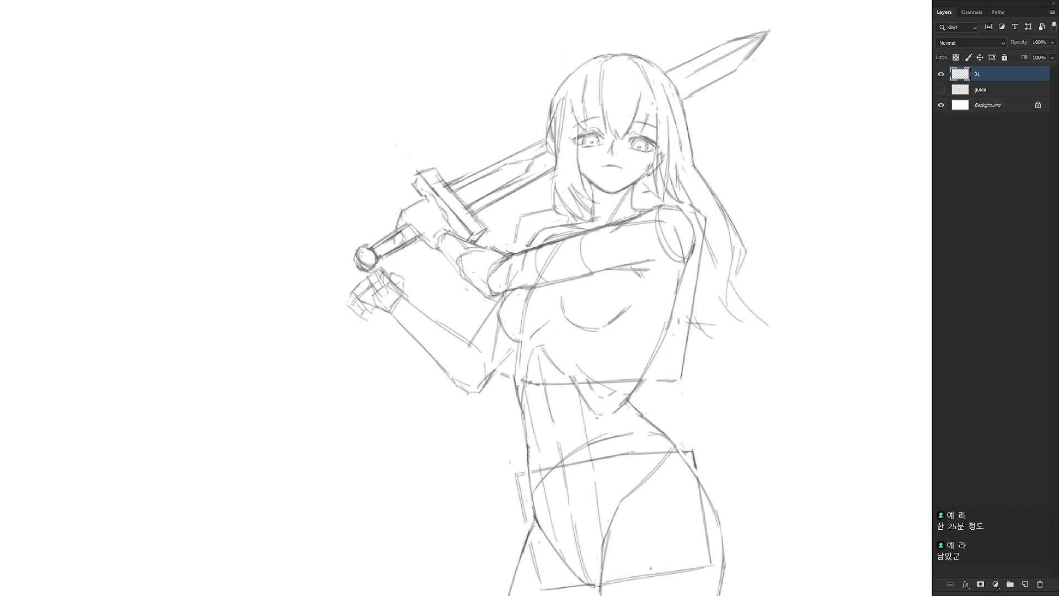
{"action": "left_click_drag", "start_coordinate": [520, 338], "coordinate": [516, 379]}
Zoom out and move the sketch on layer 01 to the upper-left of the page.
{"action": "key", "text": "ctrl+minus"}
{"action": "key", "text": "ctrl+minus"}
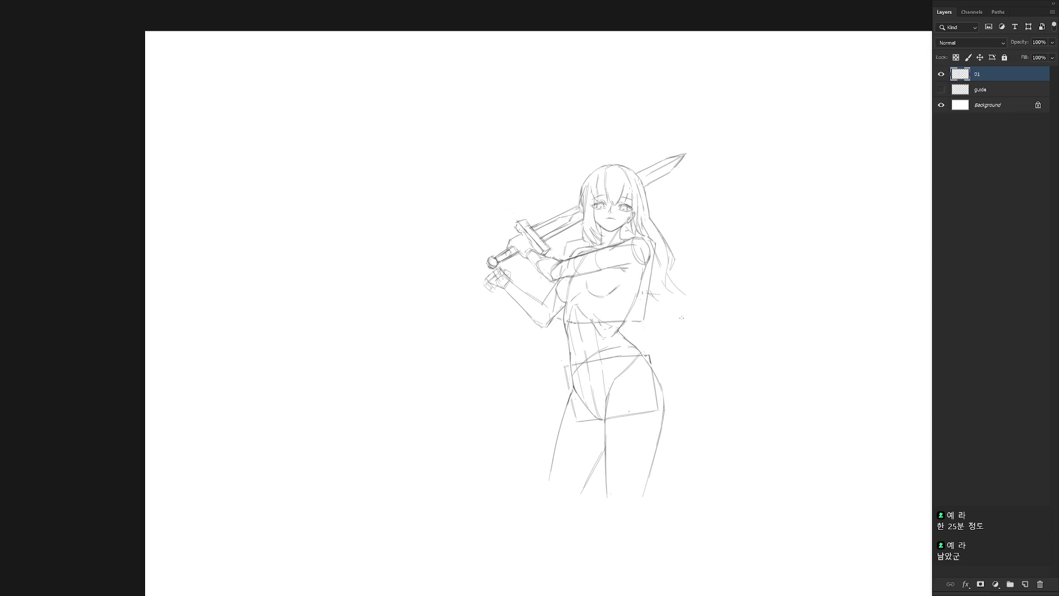
{"action": "scroll", "coordinate": [602, 186], "scroll_direction": "up", "scroll_amount": 3}
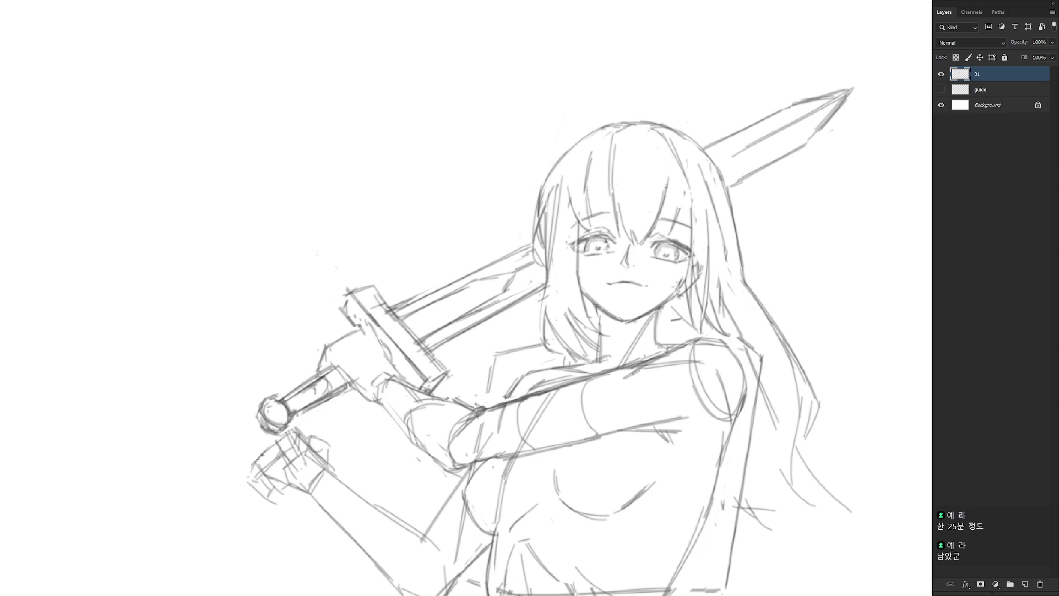
{"action": "scroll", "coordinate": [674, 276], "scroll_direction": "down", "scroll_amount": 4}
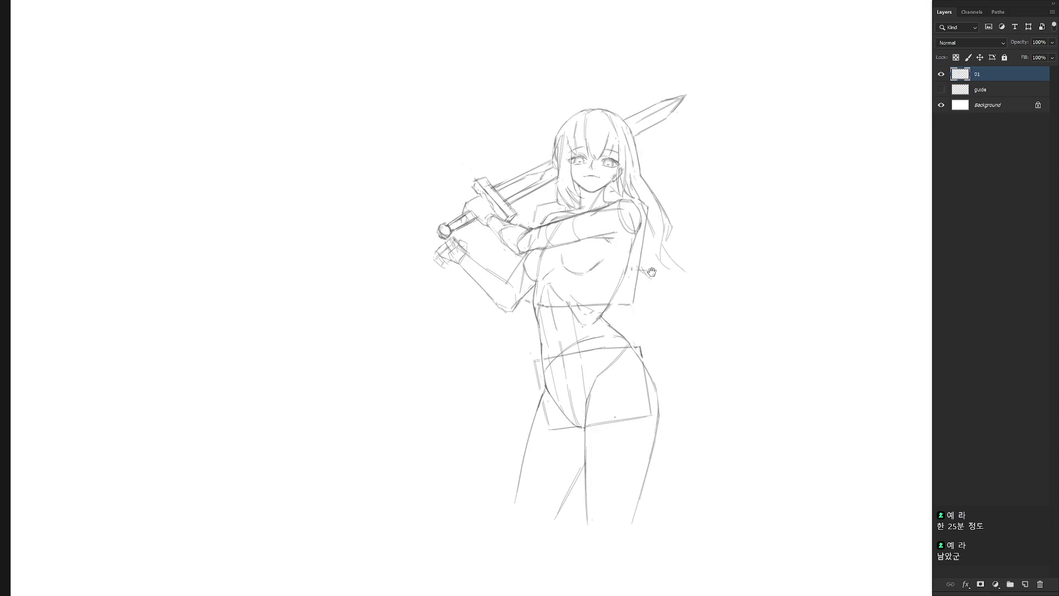
{"action": "scroll", "coordinate": [674, 249], "scroll_direction": "down", "scroll_amount": 2}
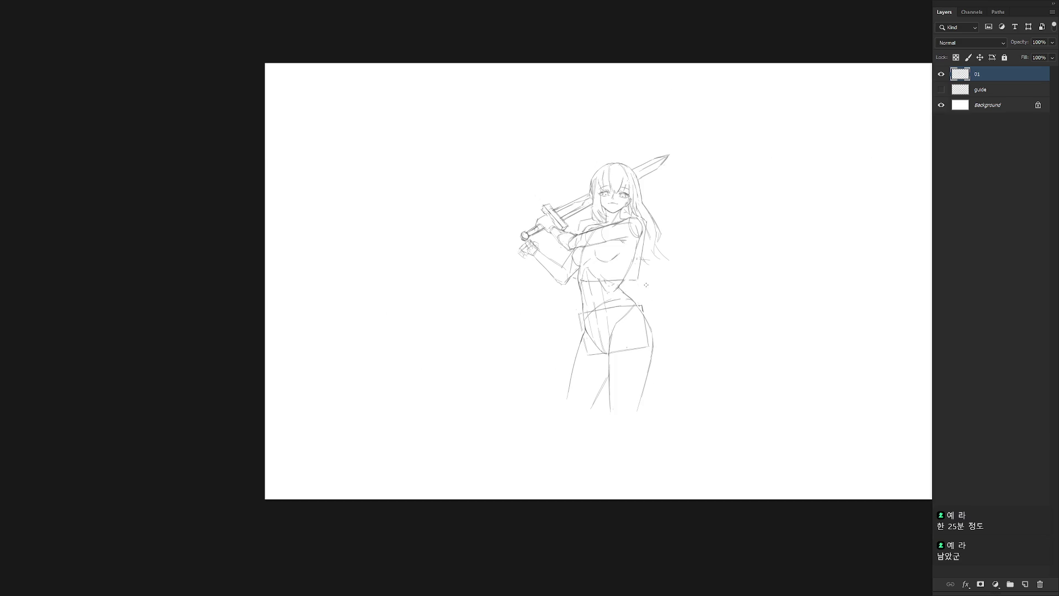
{"action": "mouse_move", "coordinate": [643, 353]}
{"action": "left_mouse_down"}
{"action": "mouse_move", "coordinate": [428, 265]}
{"action": "mouse_move", "coordinate": [395, 279]}
{"action": "mouse_move", "coordinate": [405, 270]}
{"action": "left_mouse_up"}
Create a new layer named 02.
{"action": "key", "text": "ctrl+shift+n"}
{"action": "type", "text": "02"}
{"action": "key", "text": "Return"}
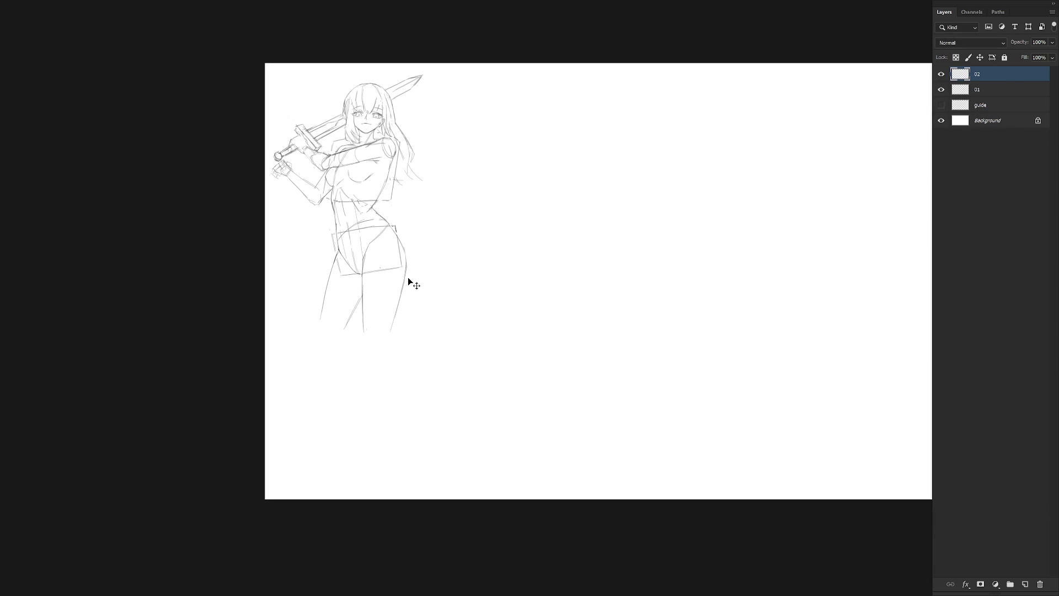
Return to layer 01 and lasso the head, hair and sword blade.
{"action": "scroll", "coordinate": [595, 181], "scroll_direction": "up", "scroll_amount": 1}
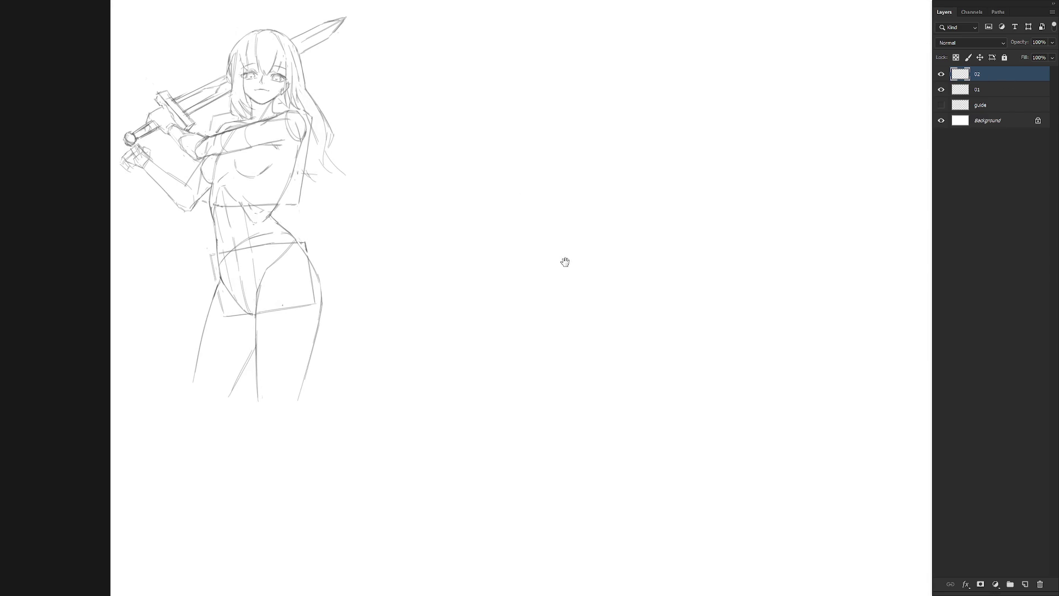
{"action": "left_click_drag", "start_coordinate": [568, 261], "coordinate": [618, 324]}
{"action": "key", "text": "alt+bracketleft"}
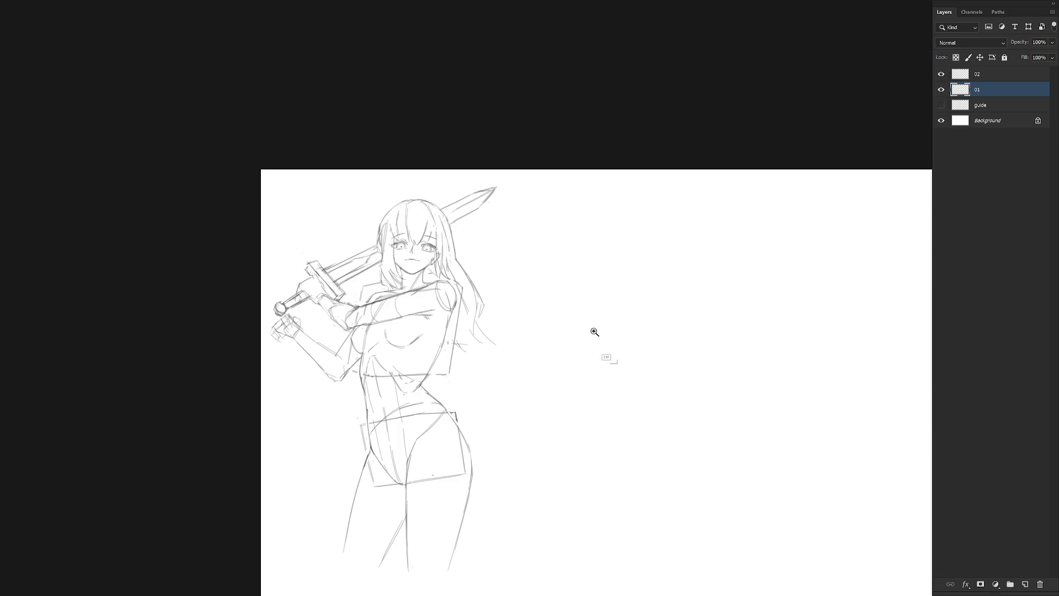
{"action": "scroll", "coordinate": [426, 273], "scroll_direction": "up", "scroll_amount": 5}
{"action": "mouse_move", "coordinate": [363, 320]}
{"action": "left_mouse_down"}
{"action": "mouse_move", "coordinate": [450, 300]}
{"action": "mouse_move", "coordinate": [477, 309]}
{"action": "mouse_move", "coordinate": [489, 322]}
{"action": "mouse_move", "coordinate": [484, 412]}
{"action": "mouse_move", "coordinate": [551, 463]}
{"action": "mouse_move", "coordinate": [665, 163]}
{"action": "mouse_move", "coordinate": [599, 101]}
{"action": "mouse_move", "coordinate": [383, 156]}
{"action": "mouse_move", "coordinate": [339, 220]}
{"action": "mouse_move", "coordinate": [353, 317]}
{"action": "left_mouse_up"}
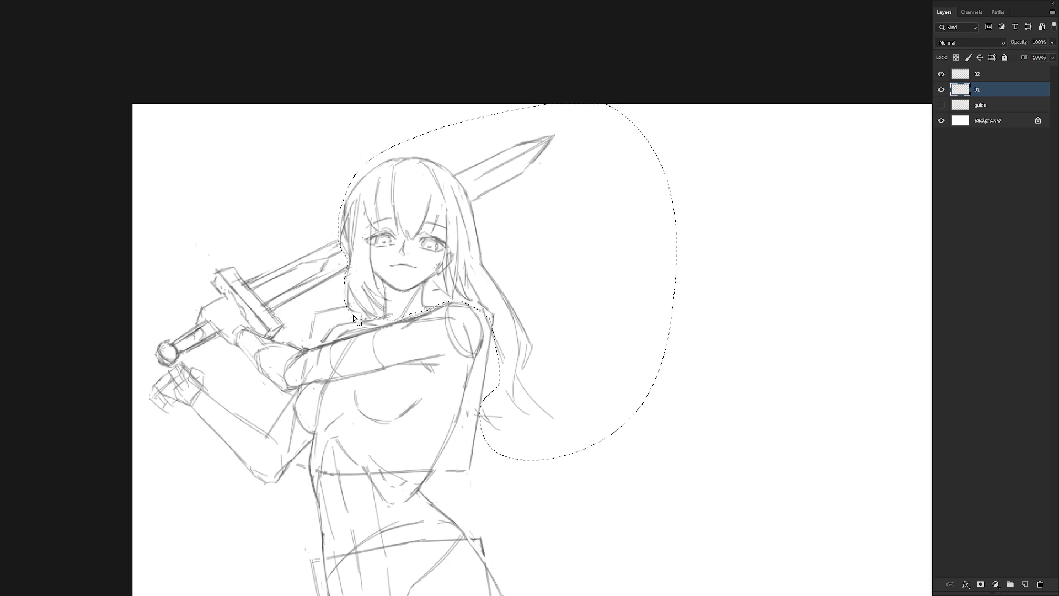
Refine the lasso around the shoulder and chest, then cancel the transform and deselect.
{"action": "mouse_move", "coordinate": [482, 301]}
{"action": "left_mouse_down"}
{"action": "mouse_move", "coordinate": [495, 335]}
{"action": "mouse_move", "coordinate": [499, 303]}
{"action": "left_mouse_up"}
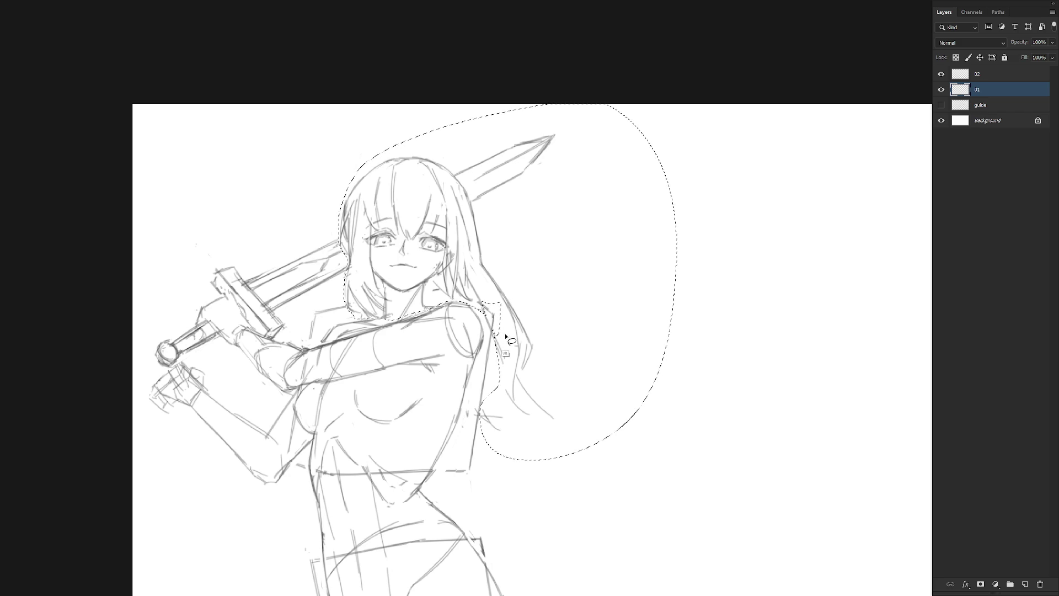
{"action": "mouse_move", "coordinate": [469, 398]}
{"action": "left_mouse_down", "text": "shift"}
{"action": "mouse_move", "coordinate": [465, 424]}
{"action": "mouse_move", "coordinate": [478, 414]}
{"action": "left_mouse_up", "text": "shift"}
{"action": "mouse_move", "coordinate": [483, 466]}
{"action": "left_mouse_down", "text": "alt"}
{"action": "mouse_move", "coordinate": [493, 389]}
{"action": "mouse_move", "coordinate": [480, 473]}
{"action": "left_mouse_up", "text": "alt"}
{"action": "key", "text": "ctrl+t"}
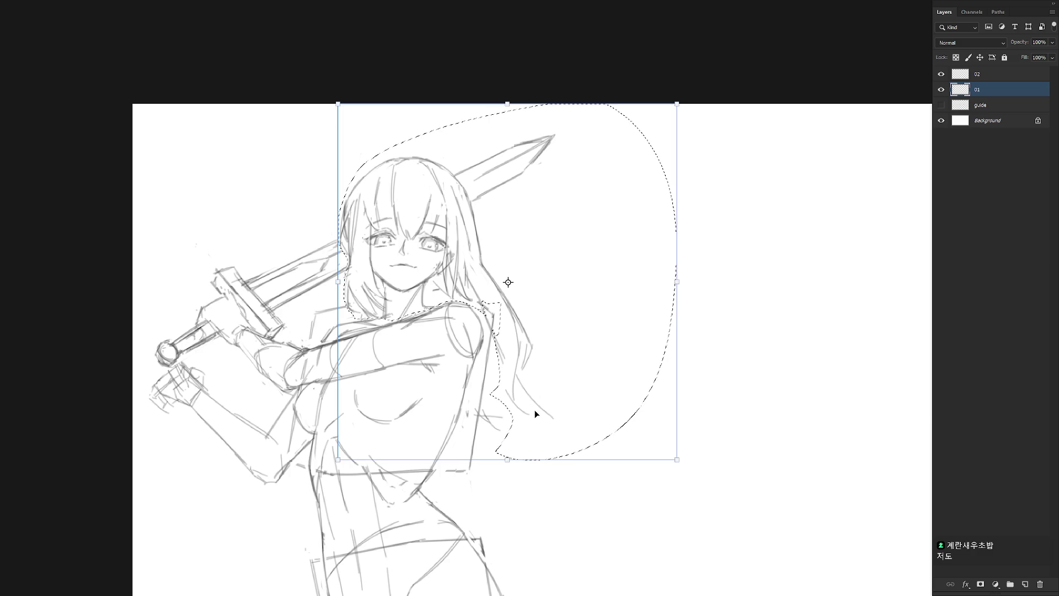
{"action": "key", "text": "Return"}
{"action": "key", "text": "ctrl+d"}
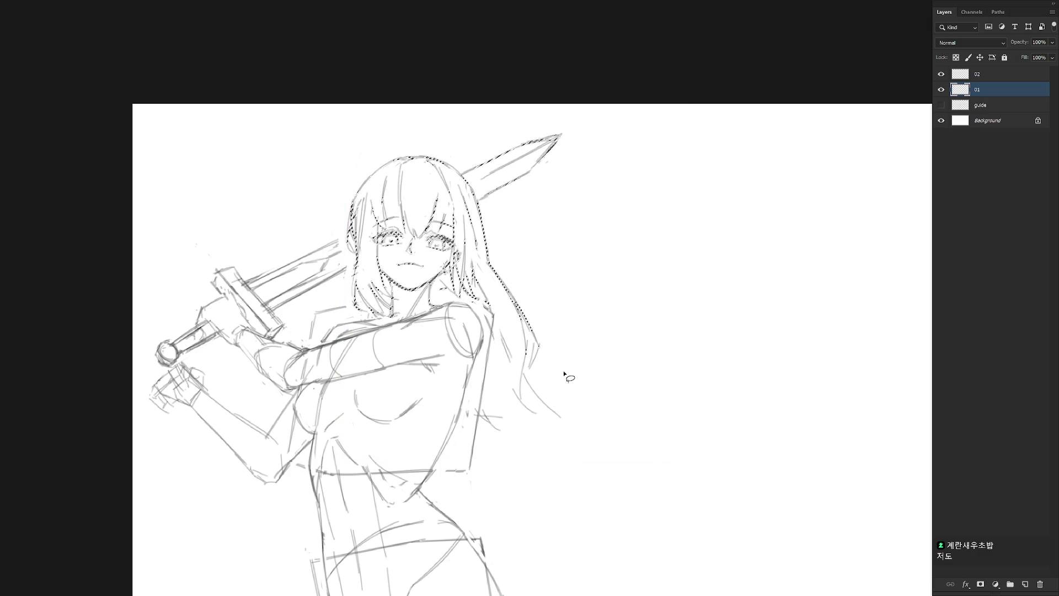
{"action": "scroll", "coordinate": [583, 403], "scroll_direction": "down", "scroll_amount": 2}
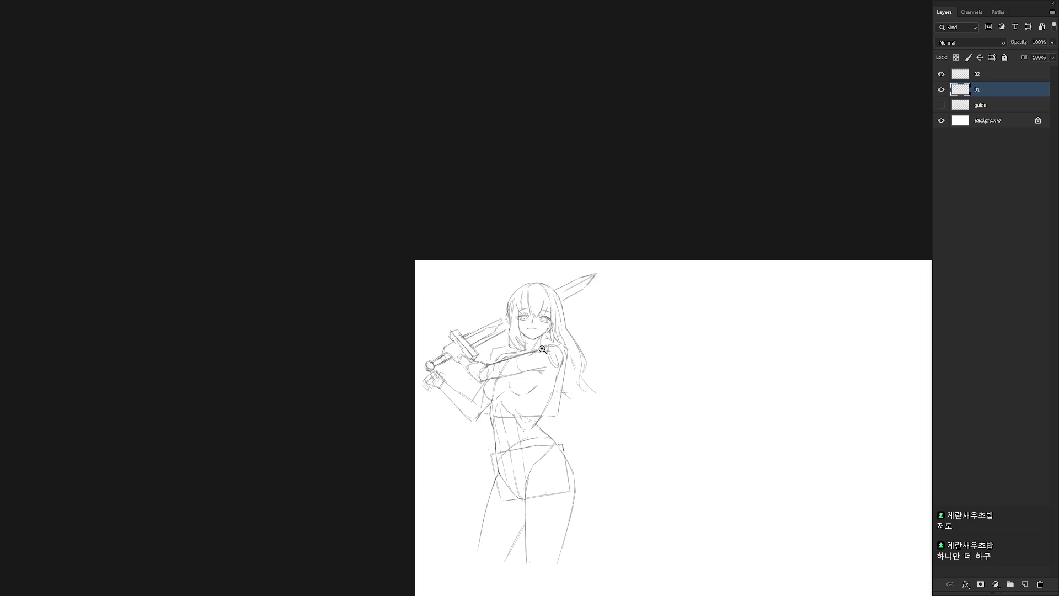
Zoom in and add a short pencil stroke near the forearm holding the sword.
{"action": "scroll", "coordinate": [551, 353], "scroll_direction": "up", "scroll_amount": 3}
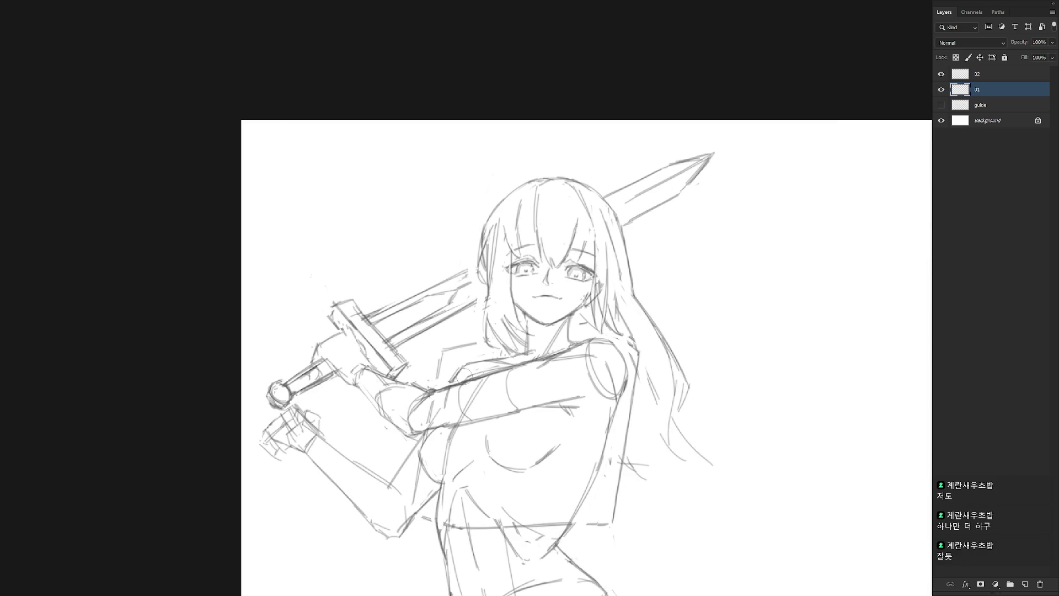
{"action": "scroll", "coordinate": [544, 350], "scroll_direction": "down", "scroll_amount": 3}
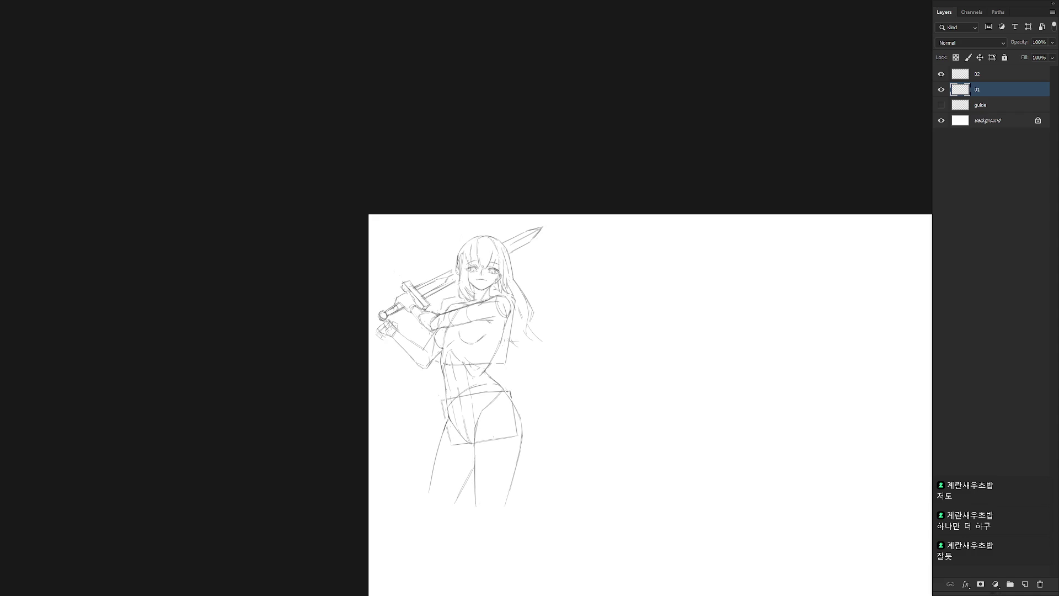
{"action": "scroll", "coordinate": [417, 311], "scroll_direction": "up", "scroll_amount": 2}
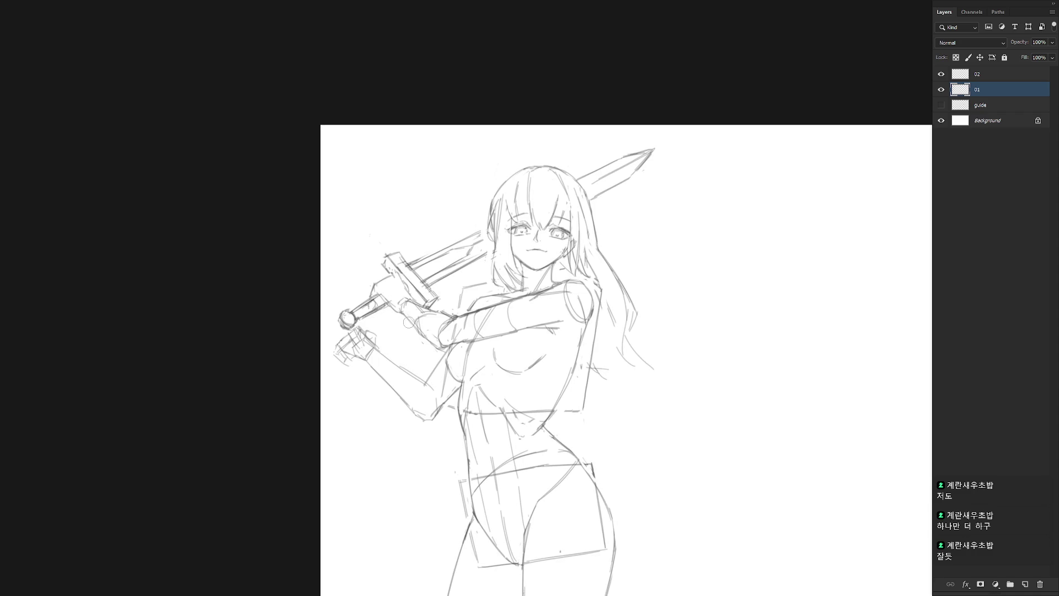
{"action": "left_click_drag", "start_coordinate": [430, 340], "coordinate": [440, 332]}
Pan out to see more of the figure and start a freehand selection around the sword tip.
{"action": "mouse_move", "coordinate": [596, 373]}
{"action": "left_mouse_down"}
{"action": "mouse_move", "coordinate": [546, 340]}
{"action": "mouse_move", "coordinate": [564, 348]}
{"action": "mouse_move", "coordinate": [526, 440]}
{"action": "left_mouse_up"}
{"action": "scroll", "coordinate": [538, 196], "scroll_direction": "up", "scroll_amount": 3}
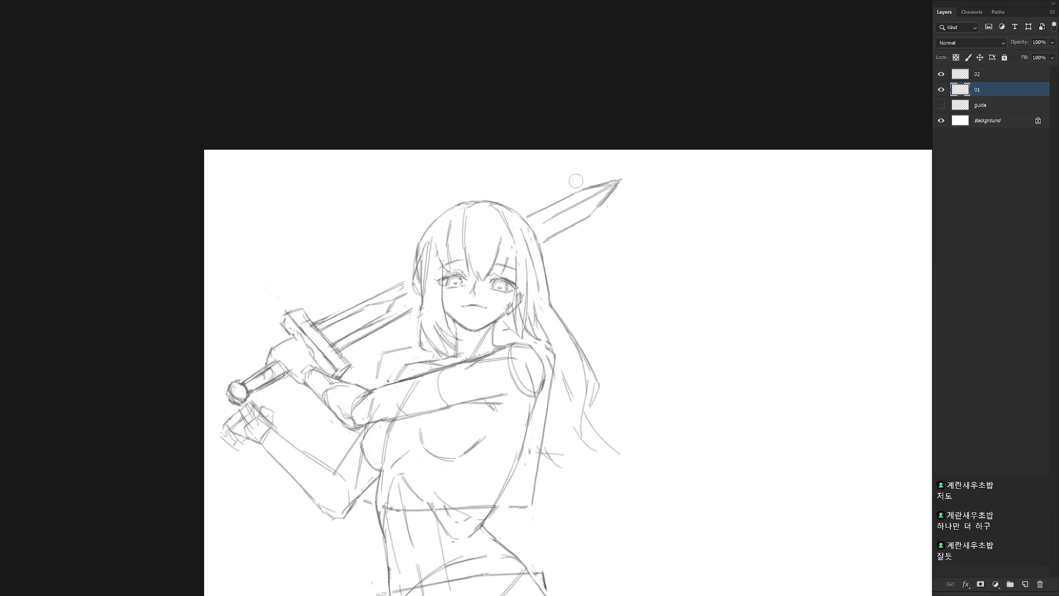
{"action": "scroll", "coordinate": [635, 297], "scroll_direction": "down", "scroll_amount": 3}
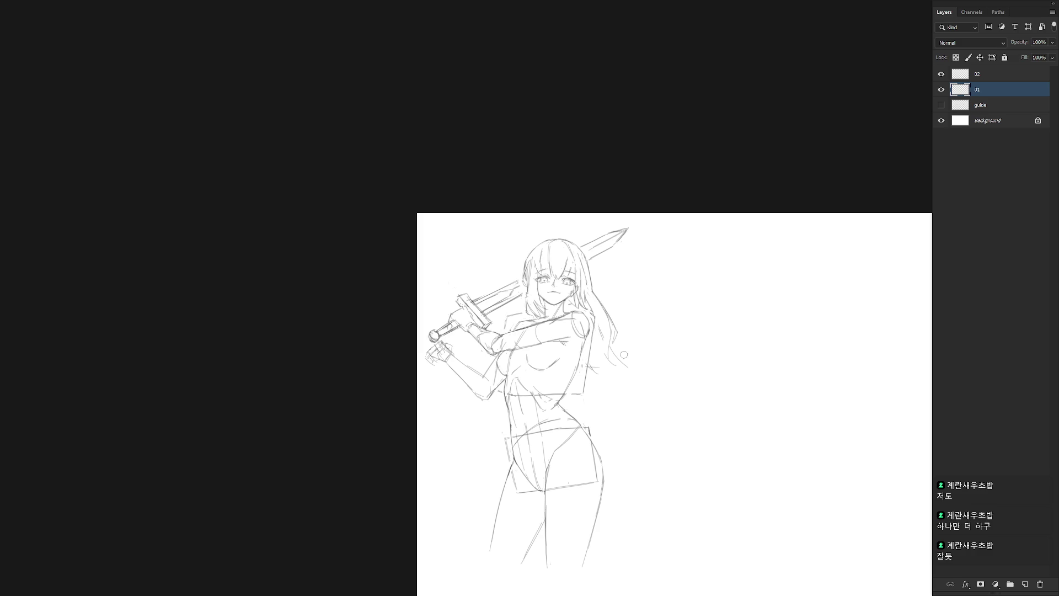
{"action": "scroll", "coordinate": [589, 228], "scroll_direction": "up", "scroll_amount": 3}
{"action": "mouse_move", "coordinate": [586, 241]}
{"action": "left_mouse_down"}
{"action": "mouse_move", "coordinate": [572, 260]}
{"action": "mouse_move", "coordinate": [584, 278]}
{"action": "mouse_move", "coordinate": [693, 236]}
{"action": "mouse_move", "coordinate": [587, 243]}
{"action": "left_mouse_up"}
Scale the selected sword tip down slightly, apply it and deselect.
{"action": "key", "text": "ctrl+t"}
{"action": "left_click", "coordinate": [579, 276], "text": "alt"}
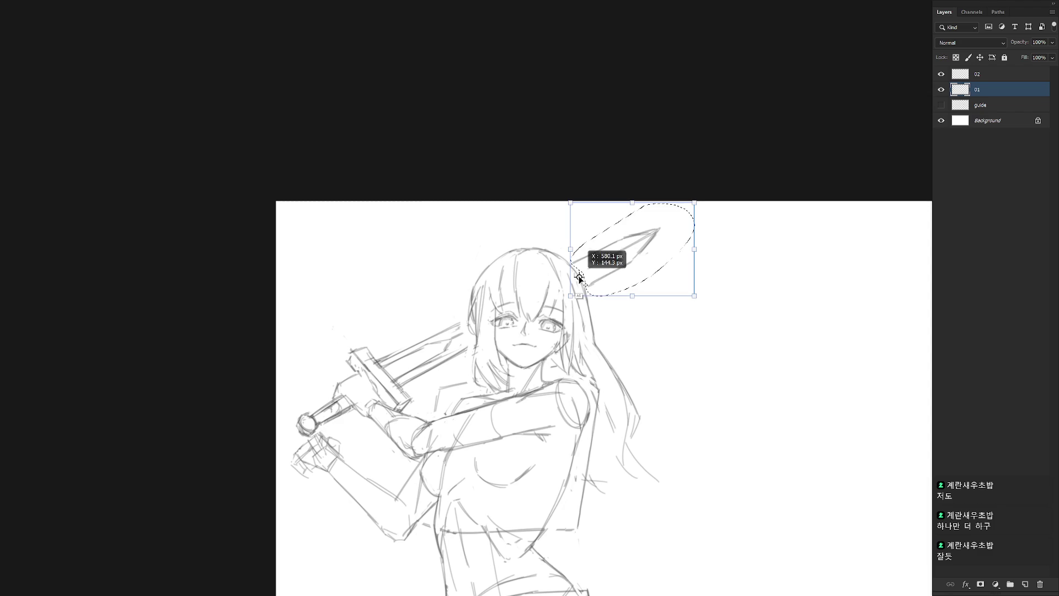
{"action": "left_click_drag", "start_coordinate": [690, 210], "coordinate": [682, 217]}
{"action": "key", "text": "Return"}
{"action": "key", "text": "ctrl+d"}
Try strokes joining the blade edges to the tip, undoing and redoing to compare.
{"action": "key", "text": "b"}
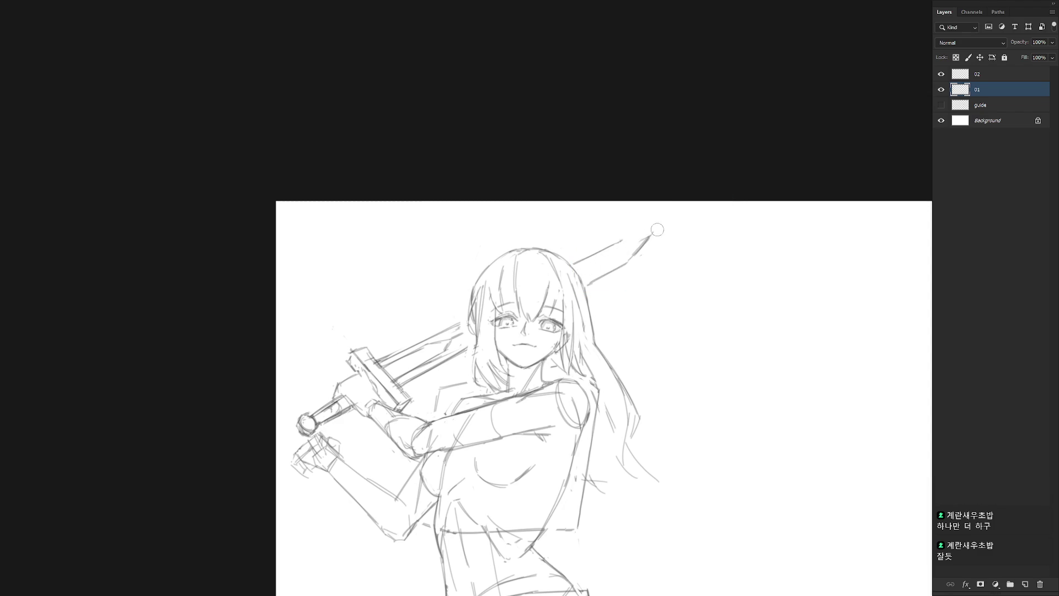
{"action": "mouse_move", "coordinate": [619, 241]}
{"action": "left_mouse_down"}
{"action": "mouse_move", "coordinate": [654, 231]}
{"action": "mouse_move", "coordinate": [634, 257]}
{"action": "left_mouse_up"}
{"action": "key", "text": "e"}
{"action": "key", "text": "ctrl+z"}
{"action": "key", "text": "ctrl+z"}
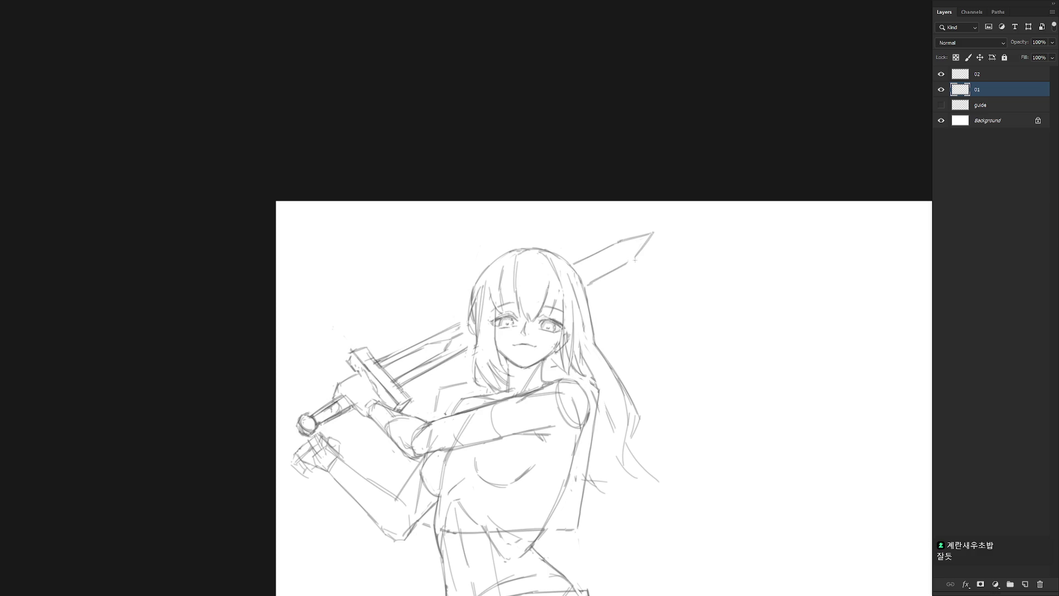
{"action": "left_click_drag", "start_coordinate": [601, 276], "coordinate": [587, 286]}
{"action": "key", "text": "ctrl+z"}
{"action": "key", "text": "ctrl+z"}
{"action": "mouse_move", "coordinate": [634, 257]}
{"action": "left_mouse_down"}
{"action": "mouse_move", "coordinate": [591, 282]}
{"action": "mouse_move", "coordinate": [632, 256]}
{"action": "left_mouse_up"}
{"action": "key", "text": "ctrl+z"}
{"action": "key", "text": "ctrl+shift+z"}
{"action": "key", "text": "ctrl+z"}
{"action": "key", "text": "ctrl+shift+z"}
Redraw the blade's lower and upper edges as darker lines meeting at the tip.
{"action": "left_click_drag", "start_coordinate": [589, 283], "coordinate": [635, 254]}
{"action": "mouse_move", "coordinate": [588, 281]}
{"action": "left_mouse_down"}
{"action": "mouse_move", "coordinate": [632, 256]}
{"action": "mouse_move", "coordinate": [639, 236]}
{"action": "left_mouse_up"}
{"action": "key", "text": "ctrl+z"}
{"action": "left_click_drag", "start_coordinate": [576, 270], "coordinate": [652, 232]}
{"action": "left_click_drag", "start_coordinate": [580, 268], "coordinate": [647, 232]}
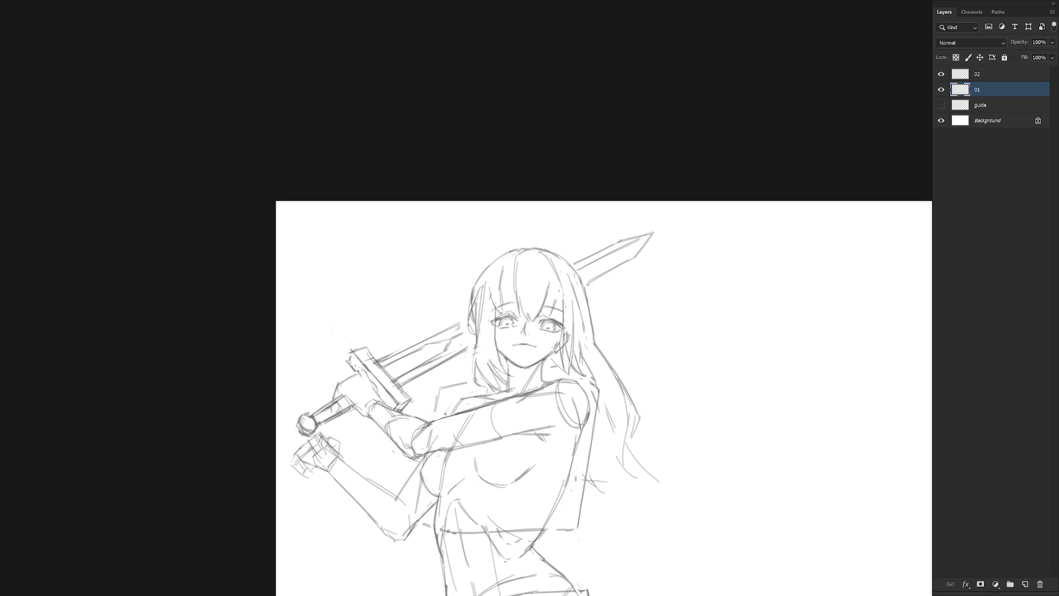
Bring the face into view and try redrawing the mouth, then undo it.
{"action": "left_click_drag", "start_coordinate": [610, 418], "coordinate": [637, 362]}
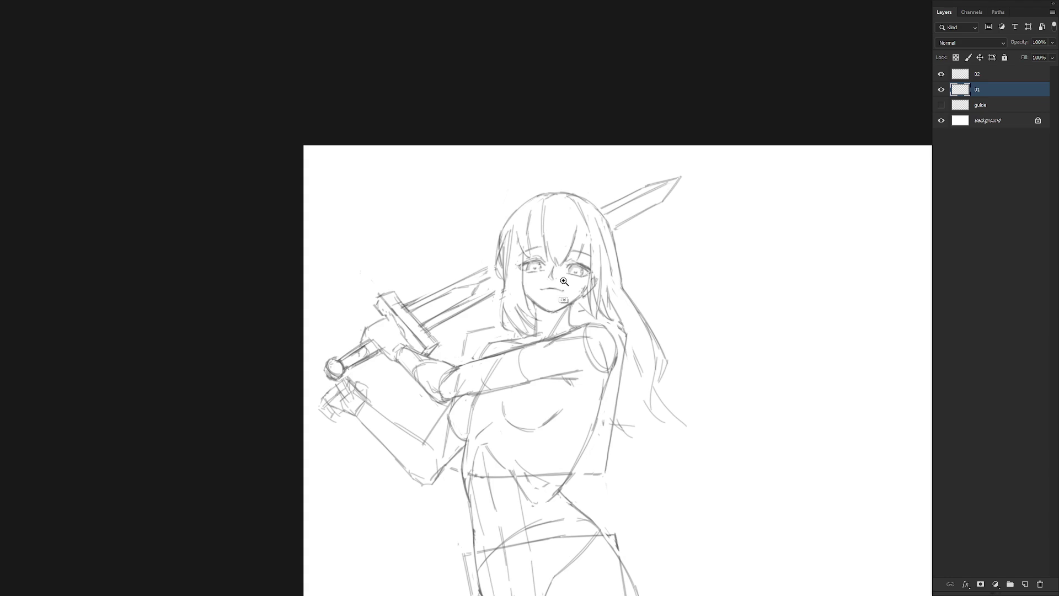
{"action": "scroll", "coordinate": [564, 281], "scroll_direction": "up", "scroll_amount": 2}
{"action": "mouse_move", "coordinate": [521, 300]}
{"action": "left_mouse_down"}
{"action": "mouse_move", "coordinate": [556, 299]}
{"action": "mouse_move", "coordinate": [528, 322]}
{"action": "mouse_move", "coordinate": [559, 302]}
{"action": "left_mouse_up"}
{"action": "key", "text": "ctrl+z"}
{"action": "key", "text": "ctrl+z"}
{"action": "key", "text": "ctrl+z"}
{"action": "key", "text": "ctrl+z"}
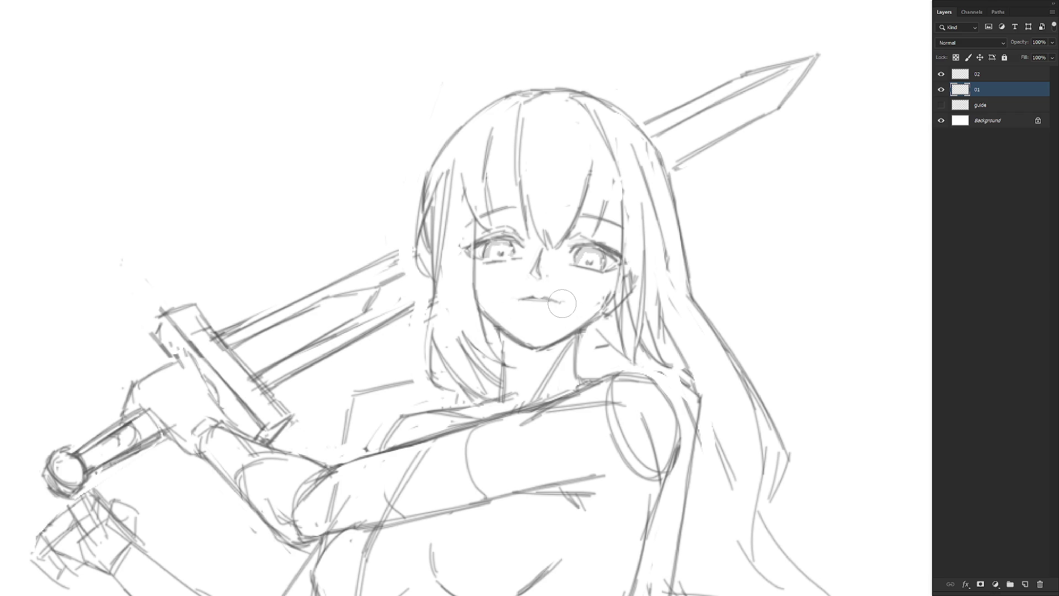
{"action": "scroll", "coordinate": [564, 303], "scroll_direction": "down", "scroll_amount": 3}
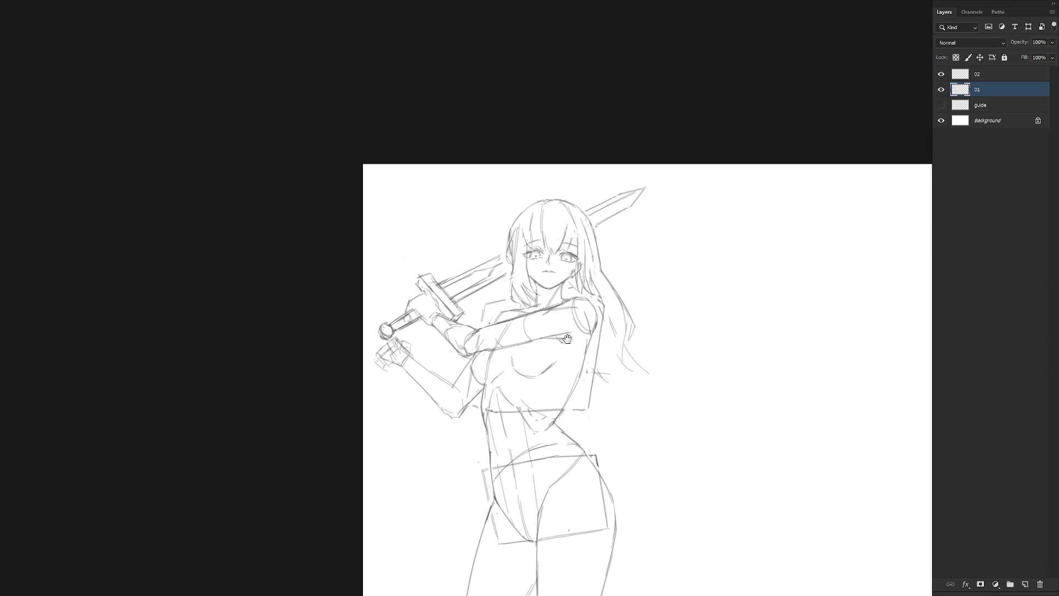
{"action": "scroll", "coordinate": [567, 365], "scroll_direction": "up", "scroll_amount": 3}
{"action": "left_click_drag", "start_coordinate": [568, 366], "coordinate": [540, 217]}
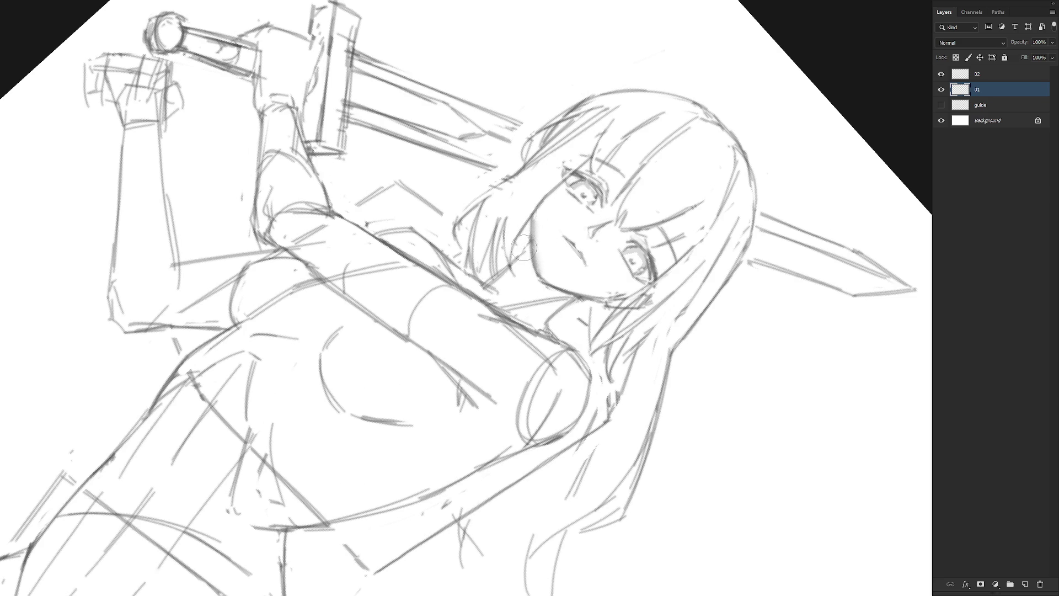
{"action": "key", "text": "r"}
{"action": "left_click_drag", "start_coordinate": [598, 277], "coordinate": [608, 223]}
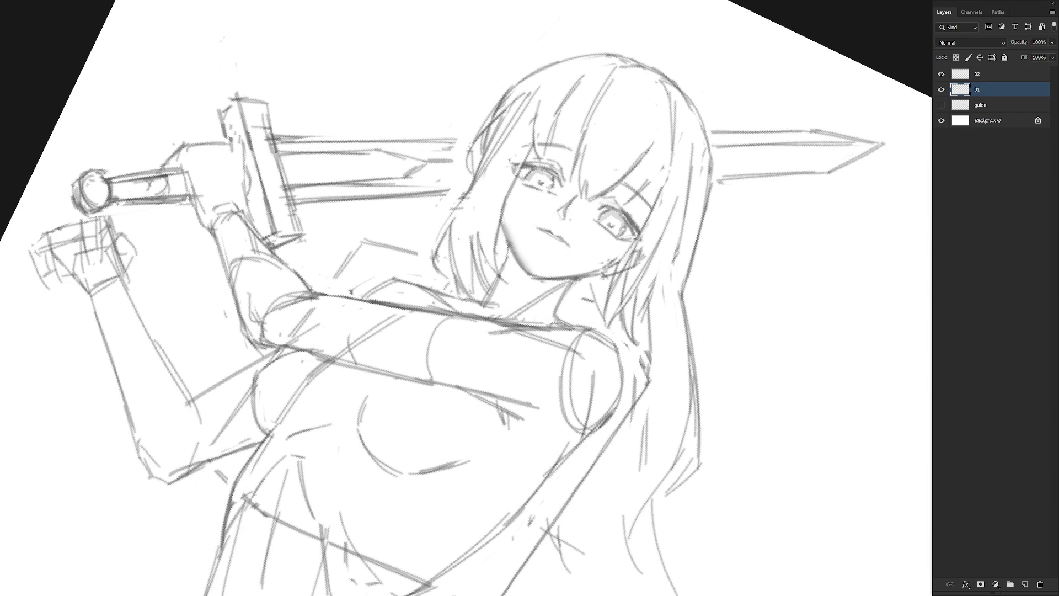
{"action": "left_click_drag", "start_coordinate": [612, 302], "coordinate": [587, 215]}
{"action": "left_click_drag", "start_coordinate": [623, 314], "coordinate": [569, 221]}
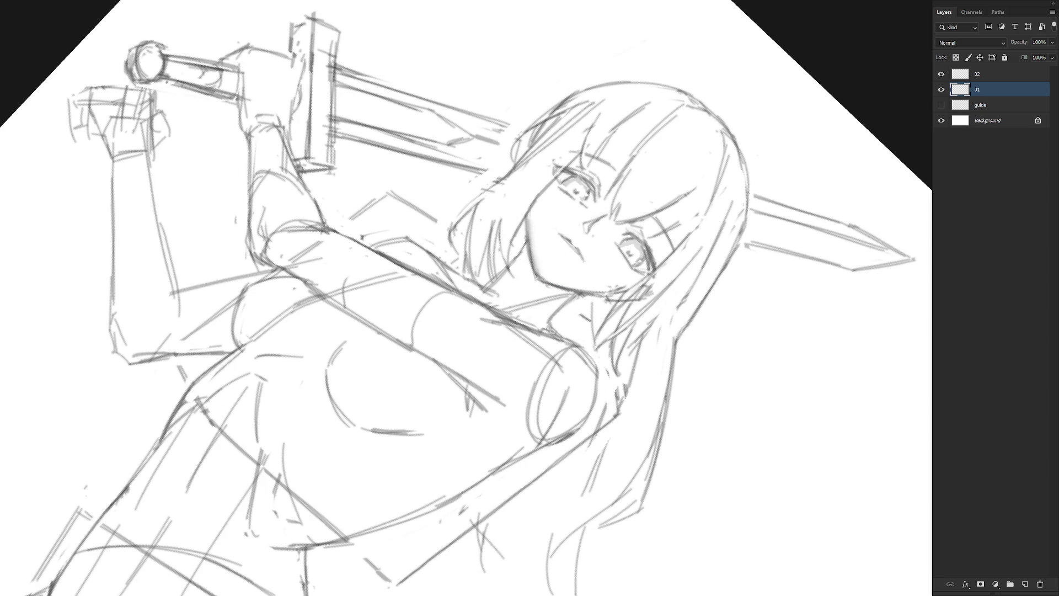
{"action": "left_click_drag", "start_coordinate": [614, 349], "coordinate": [616, 216]}
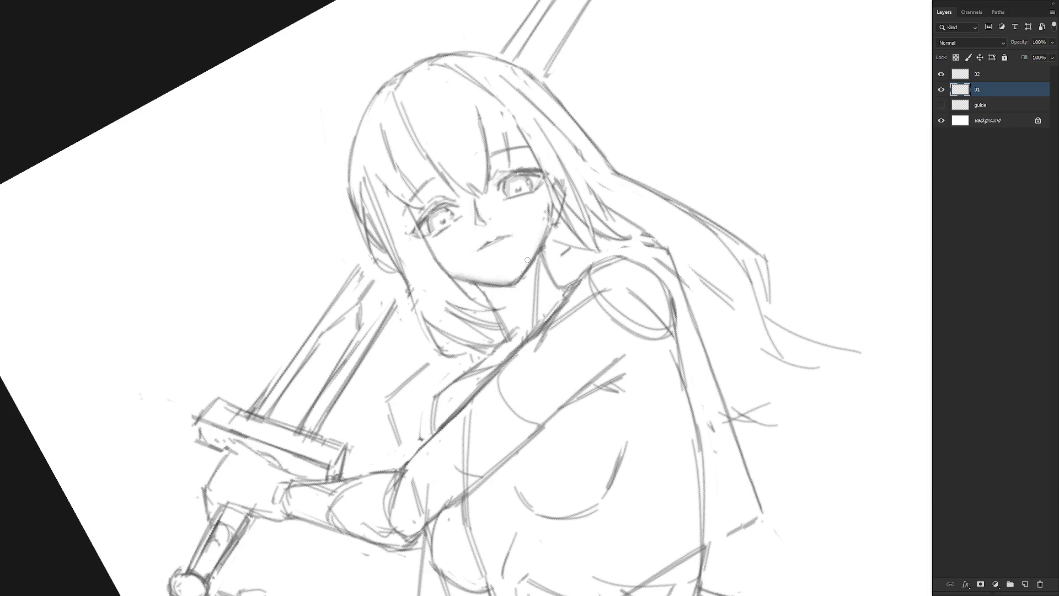
{"action": "key", "text": "bracketright"}
{"action": "key", "text": "bracketright"}
{"action": "key", "text": "bracketright"}
{"action": "left_click_drag", "start_coordinate": [578, 220], "coordinate": [621, 225]}
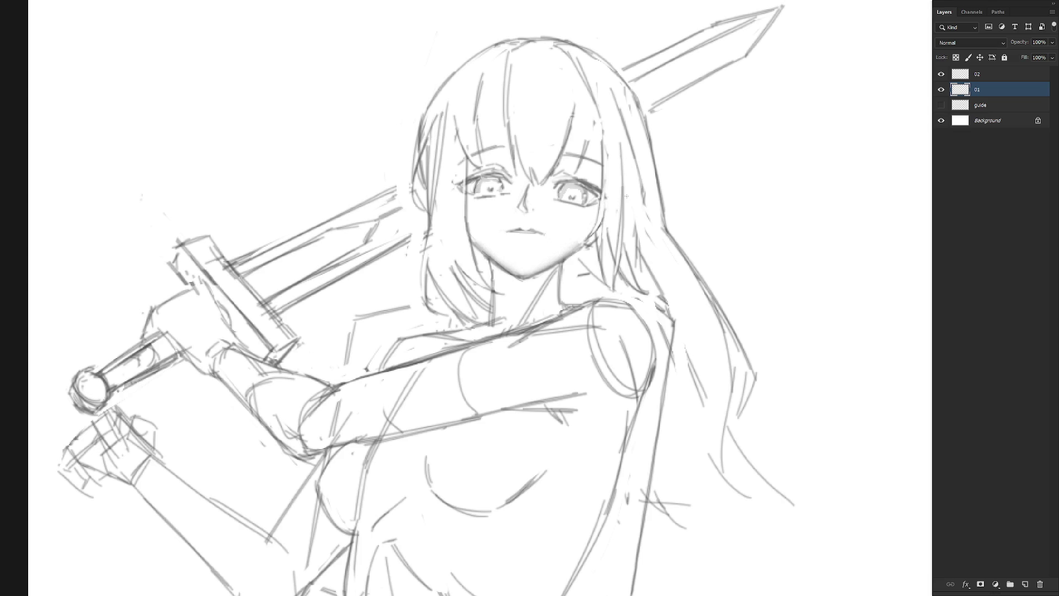
{"action": "scroll", "coordinate": [656, 268], "scroll_direction": "down", "scroll_amount": 5}
{"action": "left_click_drag", "start_coordinate": [683, 412], "coordinate": [590, 403]}
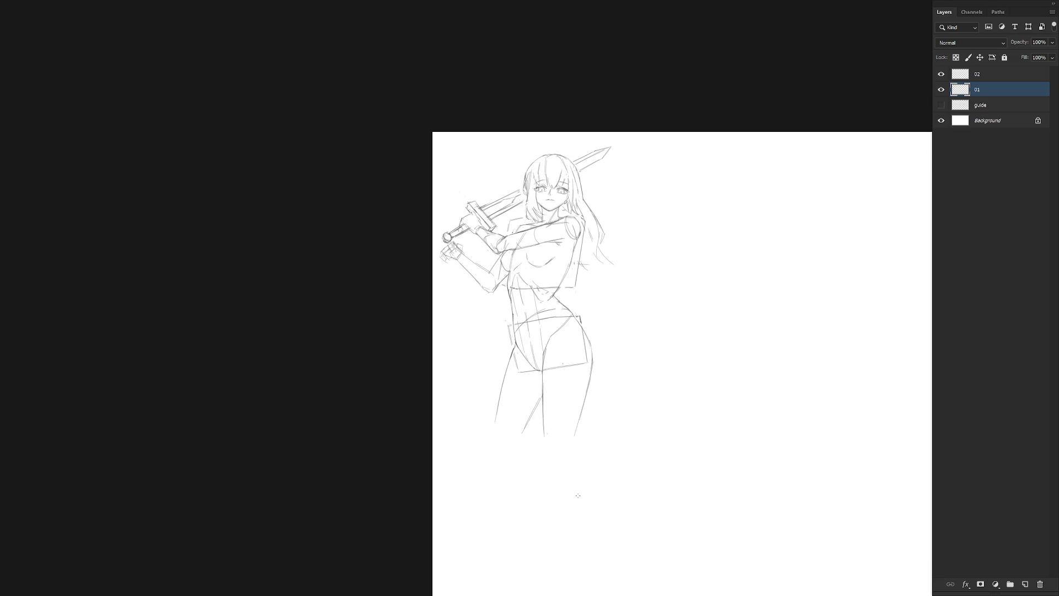
{"action": "left_click_drag", "start_coordinate": [664, 456], "coordinate": [588, 430]}
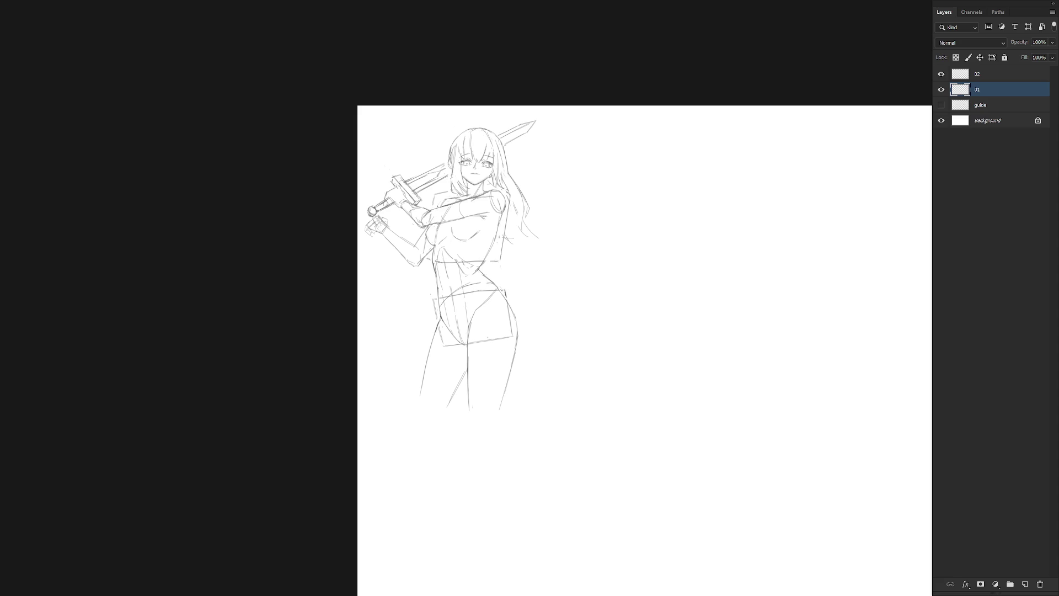
On layer 01, lasso the girl's upper body and nudge it slightly down.
{"action": "left_click", "coordinate": [1001, 74]}
{"action": "left_click", "coordinate": [1001, 91]}
{"action": "scroll", "coordinate": [429, 243], "scroll_direction": "up", "scroll_amount": 3}
{"action": "key", "text": "l"}
{"action": "mouse_move", "coordinate": [434, 339]}
{"action": "left_mouse_down"}
{"action": "mouse_move", "coordinate": [481, 281]}
{"action": "mouse_move", "coordinate": [577, 292]}
{"action": "mouse_move", "coordinate": [662, 338]}
{"action": "mouse_move", "coordinate": [759, 29]}
{"action": "mouse_move", "coordinate": [609, 4]}
{"action": "mouse_move", "coordinate": [286, 202]}
{"action": "left_mouse_up"}
{"action": "left_click_drag", "start_coordinate": [404, 382], "coordinate": [404, 381]}
{"action": "key", "text": "ctrl+t"}
{"action": "left_click_drag", "start_coordinate": [609, 299], "coordinate": [610, 310]}
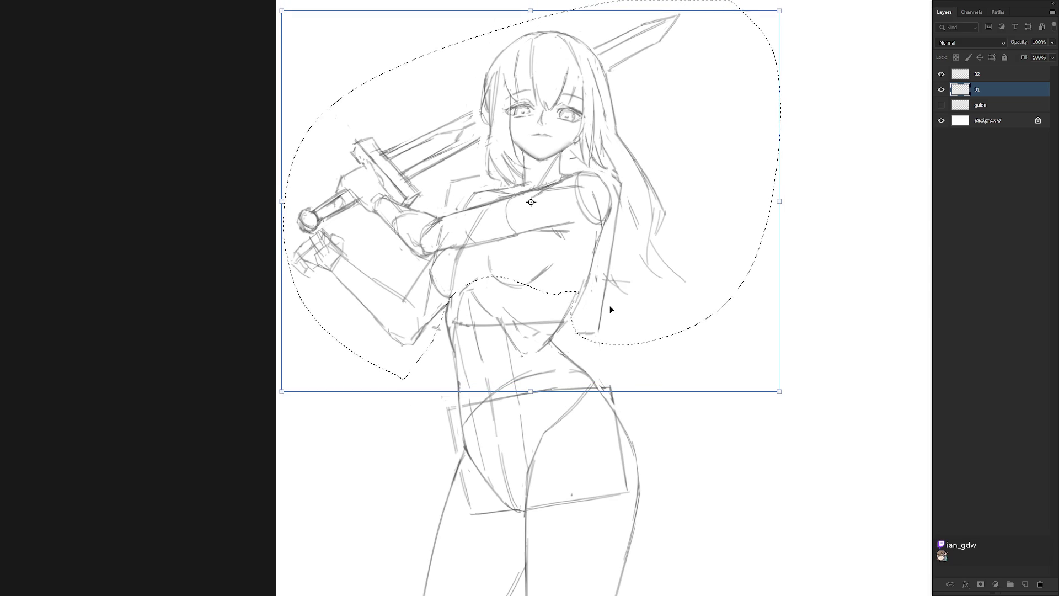
{"action": "key", "text": "Return"}
{"action": "key", "text": "ctrl+d"}
Select and delete the old lines of the torso's right contour.
{"action": "mouse_move", "coordinate": [595, 253]}
{"action": "left_mouse_down"}
{"action": "mouse_move", "coordinate": [573, 323]}
{"action": "mouse_move", "coordinate": [597, 283]}
{"action": "mouse_move", "coordinate": [595, 253]}
{"action": "mouse_move", "coordinate": [568, 319]}
{"action": "left_mouse_up"}
{"action": "key", "text": "Delete"}
{"action": "key", "text": "ctrl+d"}
{"action": "key", "text": "b"}
{"action": "scroll", "coordinate": [573, 292], "scroll_direction": "down", "scroll_amount": 5}
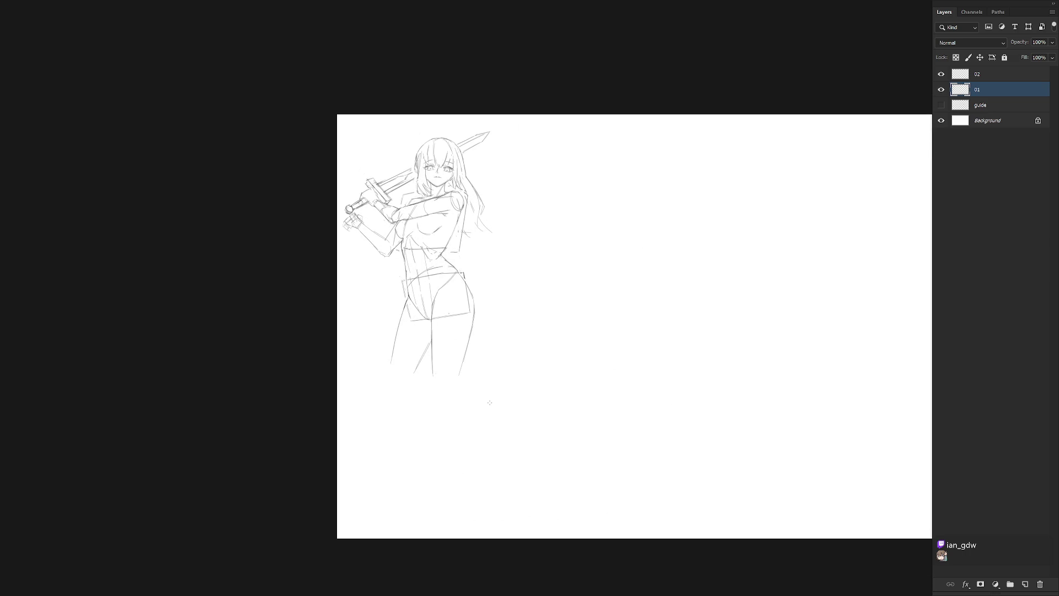
Retrace the shoulder's right edge and darken the torso's right contour line.
{"action": "scroll", "coordinate": [451, 195], "scroll_direction": "up", "scroll_amount": 3}
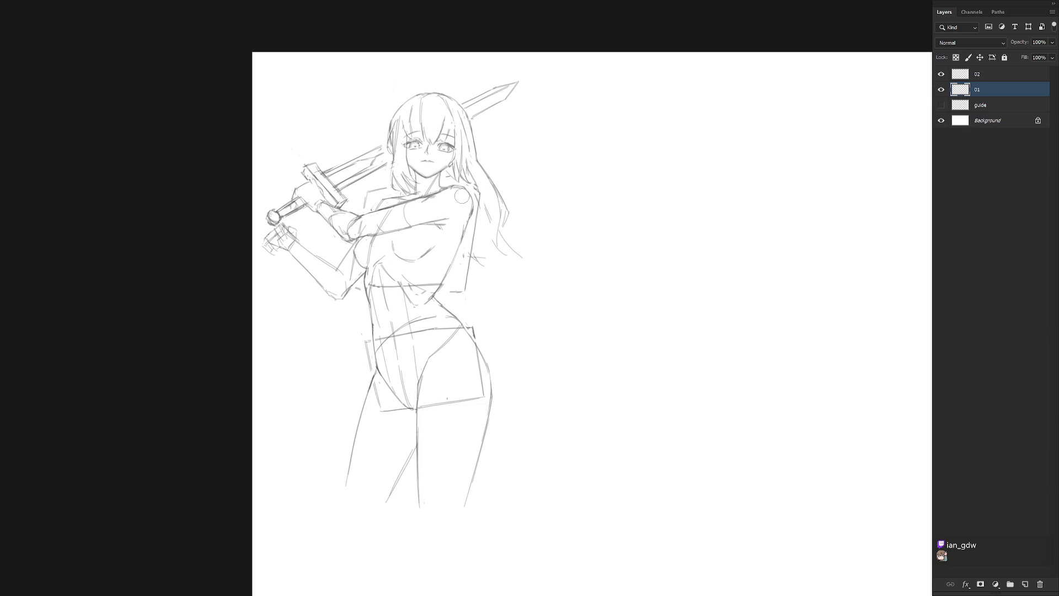
{"action": "left_click_drag", "start_coordinate": [470, 194], "coordinate": [463, 243]}
{"action": "left_click_drag", "start_coordinate": [460, 243], "coordinate": [439, 285]}
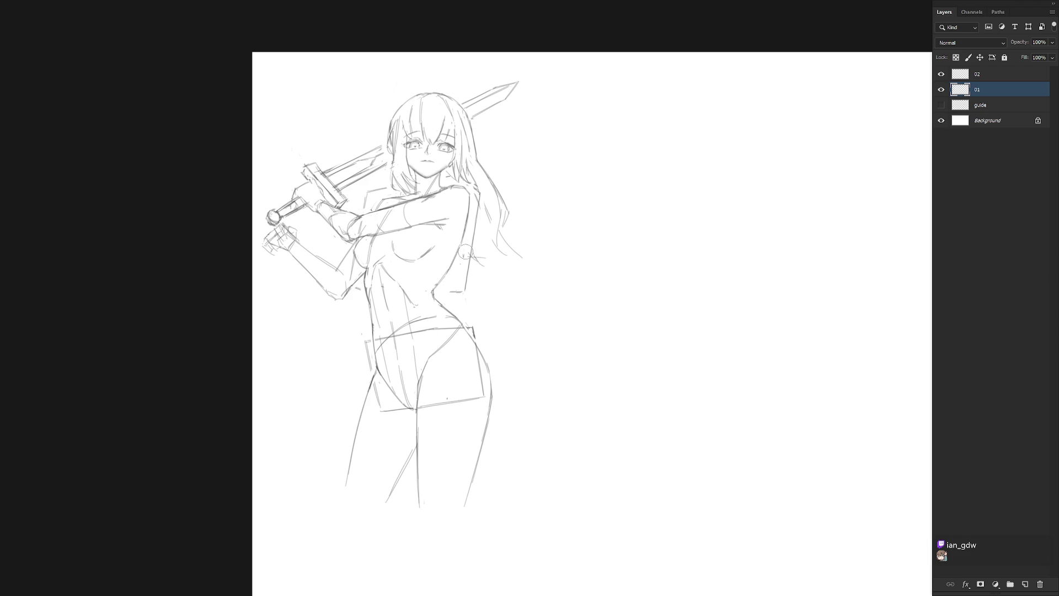
{"action": "scroll", "coordinate": [543, 306], "scroll_direction": "down", "scroll_amount": 3}
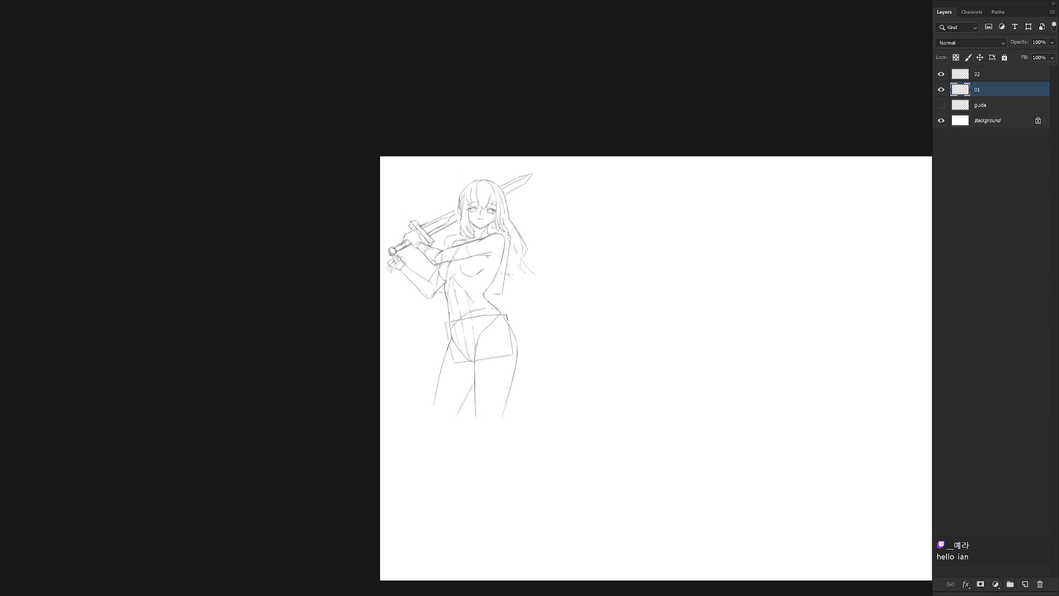
{"action": "left_click", "coordinate": [996, 77]}
Check the brush presets on the canvas and close the picker.
{"action": "scroll", "coordinate": [620, 298], "scroll_direction": "up", "scroll_amount": 3}
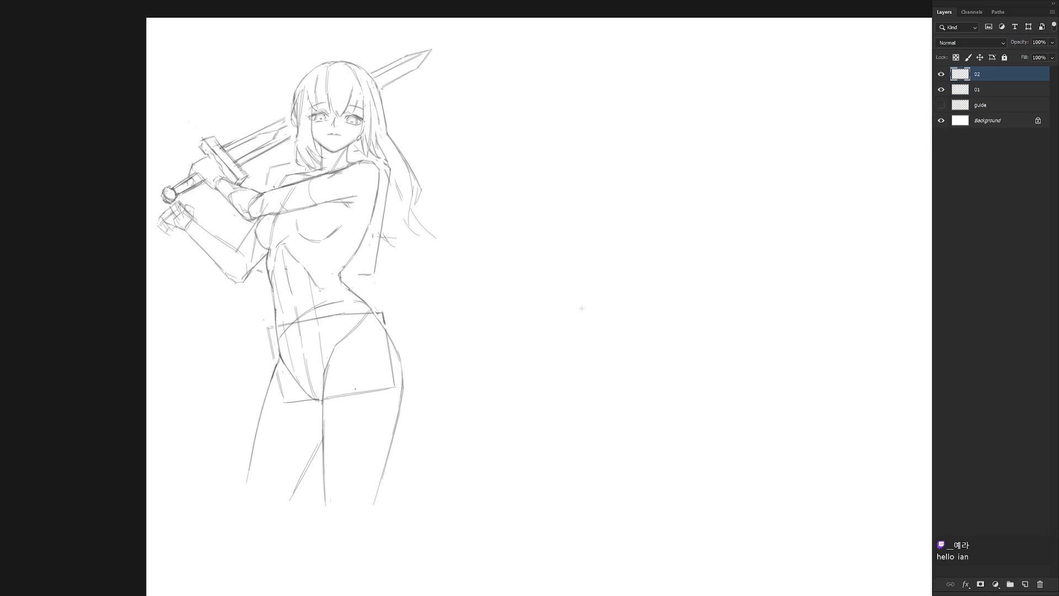
{"action": "right_click", "coordinate": [571, 352]}
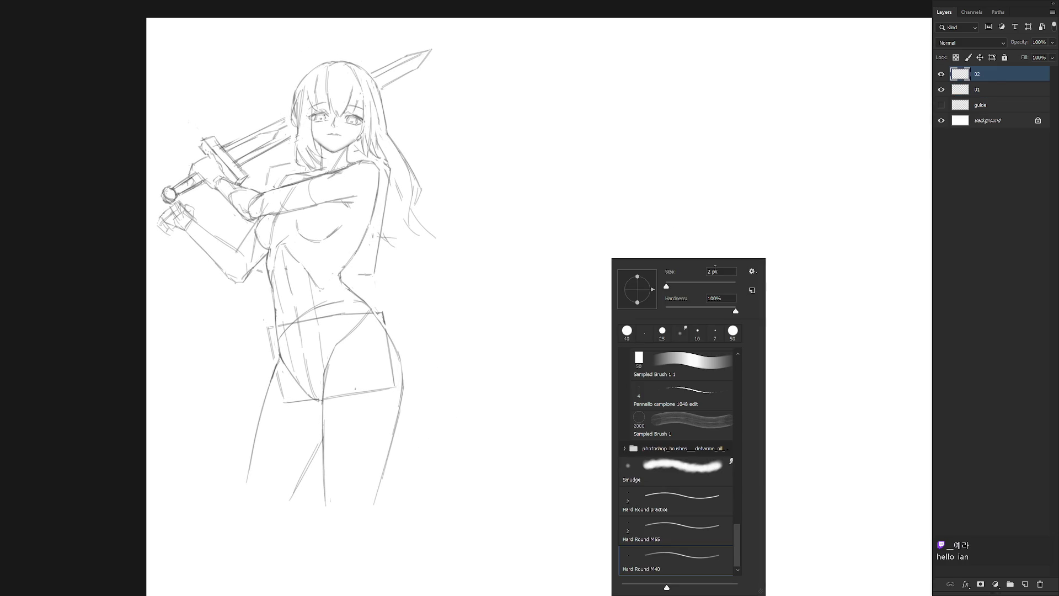
{"action": "key", "text": "Escape"}
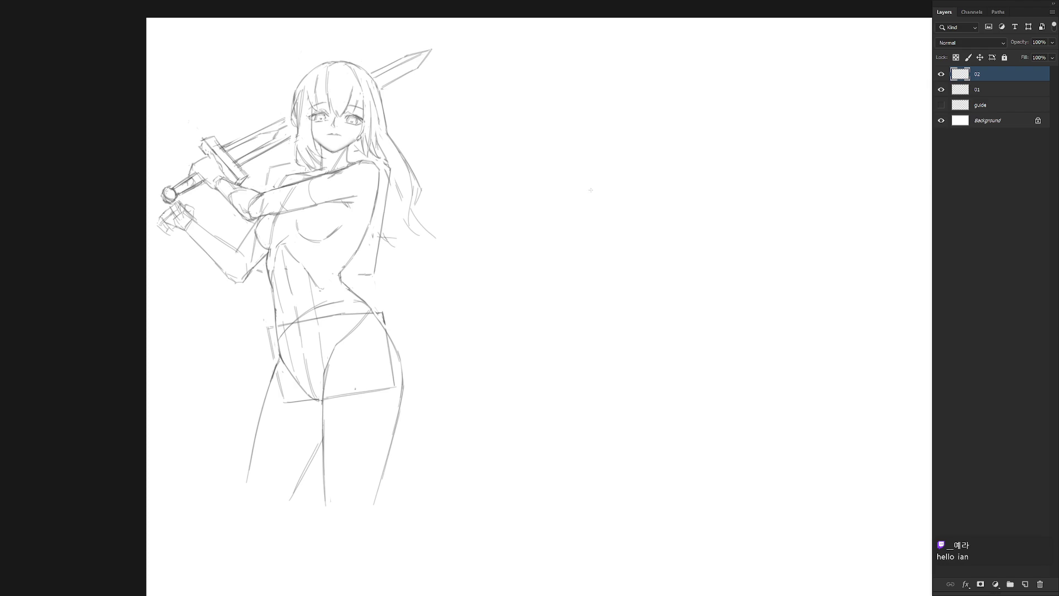
Sketch the upper construction box's top edge, sides and lower edges on layer 02.
{"action": "left_click_drag", "start_coordinate": [540, 199], "coordinate": [618, 202]}
{"action": "key", "text": "ctrl+z"}
{"action": "left_click_drag", "start_coordinate": [565, 248], "coordinate": [641, 251]}
{"action": "key", "text": "ctrl+z"}
{"action": "left_click_drag", "start_coordinate": [569, 245], "coordinate": [643, 252]}
{"action": "left_click_drag", "start_coordinate": [559, 243], "coordinate": [534, 308]}
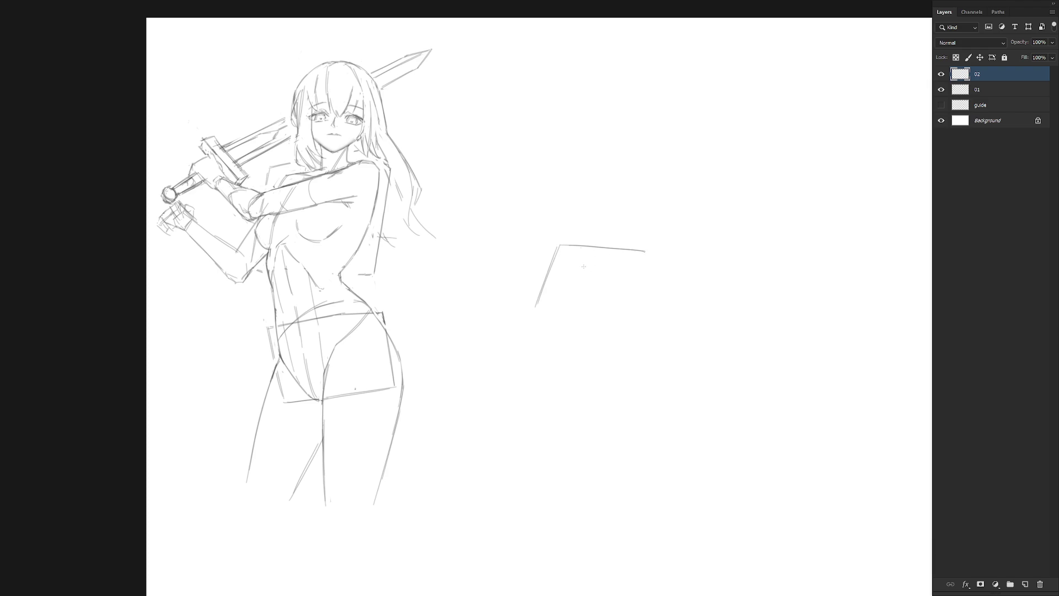
{"action": "mouse_move", "coordinate": [646, 251]}
{"action": "left_mouse_down"}
{"action": "mouse_move", "coordinate": [652, 280]}
{"action": "mouse_move", "coordinate": [608, 331]}
{"action": "left_mouse_up"}
{"action": "left_click_drag", "start_coordinate": [653, 281], "coordinate": [602, 335]}
{"action": "mouse_move", "coordinate": [535, 306]}
{"action": "left_mouse_down"}
{"action": "mouse_move", "coordinate": [541, 331]}
{"action": "mouse_move", "coordinate": [604, 332]}
{"action": "left_mouse_up"}
Sketch a second box below it with top edge, left and right sides and bottom.
{"action": "left_click_drag", "start_coordinate": [525, 350], "coordinate": [585, 349]}
{"action": "key", "text": "ctrl+z"}
{"action": "key", "text": "ctrl+z"}
{"action": "mouse_move", "coordinate": [531, 323]}
{"action": "left_mouse_down"}
{"action": "mouse_move", "coordinate": [574, 323]}
{"action": "mouse_move", "coordinate": [585, 345]}
{"action": "left_mouse_up"}
{"action": "left_click_drag", "start_coordinate": [506, 337], "coordinate": [500, 404]}
{"action": "key", "text": "ctrl+z"}
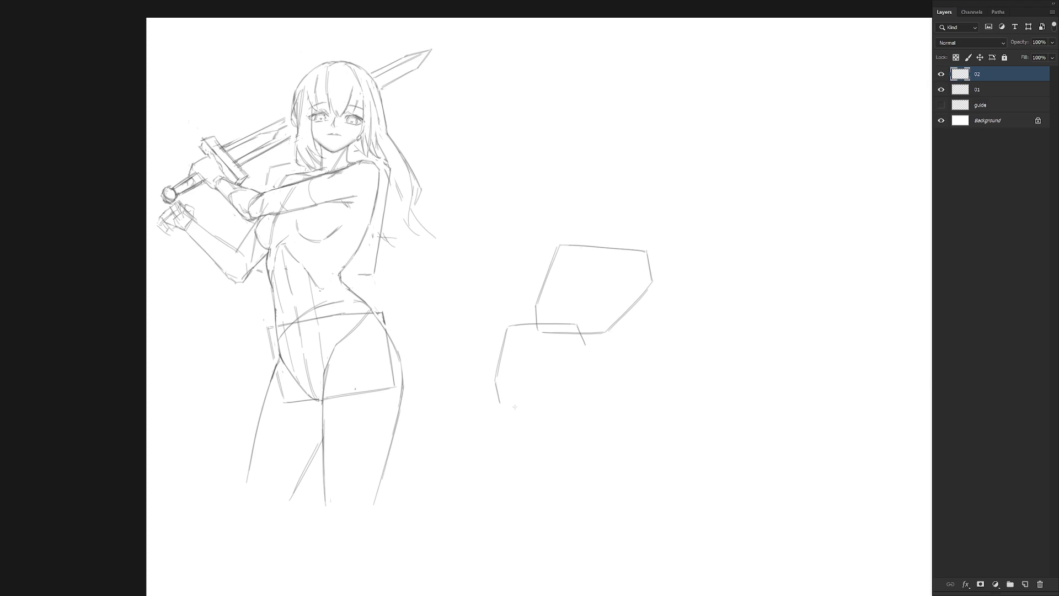
{"action": "mouse_move", "coordinate": [572, 396]}
{"action": "left_mouse_down"}
{"action": "mouse_move", "coordinate": [503, 404]}
{"action": "mouse_move", "coordinate": [574, 396]}
{"action": "left_mouse_up"}
{"action": "mouse_move", "coordinate": [585, 346]}
{"action": "left_mouse_down"}
{"action": "mouse_move", "coordinate": [561, 394]}
{"action": "mouse_move", "coordinate": [572, 395]}
{"action": "left_mouse_up"}
{"action": "key", "text": "e"}
Reinforce the lower box's left side and bottom line, erasing the lower-left overshoot.
{"action": "key", "text": "b"}
{"action": "mouse_move", "coordinate": [498, 369]}
{"action": "left_mouse_down"}
{"action": "mouse_move", "coordinate": [504, 389]}
{"action": "mouse_move", "coordinate": [569, 386]}
{"action": "left_mouse_up"}
{"action": "left_click_drag", "start_coordinate": [505, 391], "coordinate": [564, 387]}
{"action": "key", "text": "e"}
{"action": "mouse_move", "coordinate": [500, 399]}
{"action": "left_mouse_down"}
{"action": "mouse_move", "coordinate": [496, 378]}
{"action": "mouse_move", "coordinate": [573, 393]}
{"action": "left_mouse_up"}
{"action": "key", "text": "b"}
Lasso and transform the lower box's left edge, then remove a stray stroke.
{"action": "key", "text": "l"}
{"action": "mouse_move", "coordinate": [527, 331]}
{"action": "left_mouse_down"}
{"action": "mouse_move", "coordinate": [504, 414]}
{"action": "mouse_move", "coordinate": [515, 398]}
{"action": "left_mouse_up"}
{"action": "key", "text": "ctrl+t"}
{"action": "key", "text": "Return"}
{"action": "key", "text": "ctrl+d"}
{"action": "key", "text": "b"}
{"action": "key", "text": "ctrl+z"}
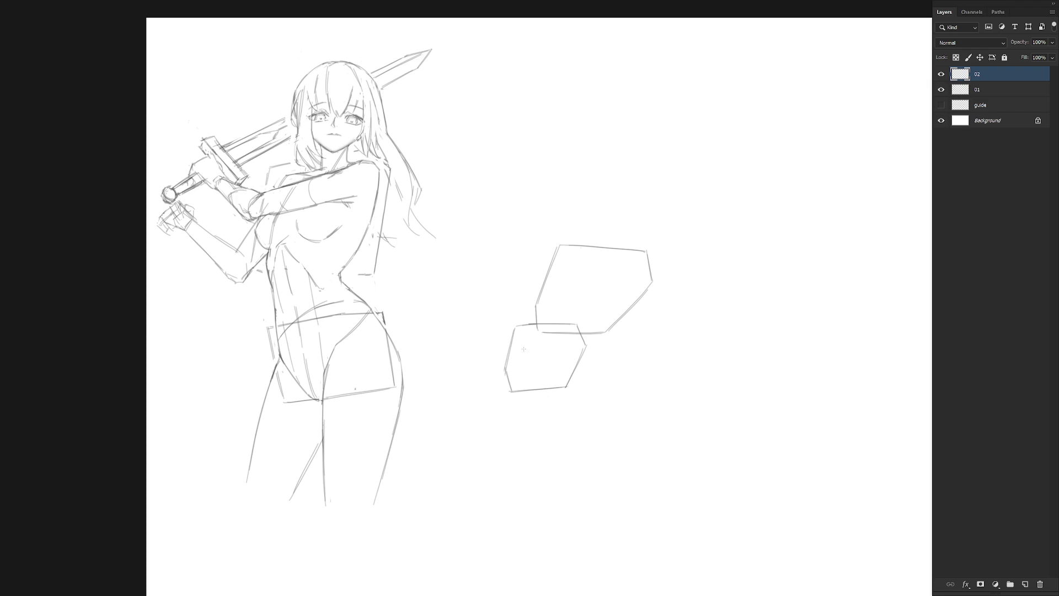
Add a tick on the lower box's bottom edge and try curves across the boxes' overlap.
{"action": "left_click_drag", "start_coordinate": [543, 386], "coordinate": [541, 392]}
{"action": "key", "text": "ctrl+z"}
{"action": "left_click_drag", "start_coordinate": [537, 386], "coordinate": [540, 391]}
{"action": "mouse_move", "coordinate": [541, 317]}
{"action": "left_mouse_down"}
{"action": "mouse_move", "coordinate": [527, 357]}
{"action": "mouse_move", "coordinate": [541, 348]}
{"action": "left_mouse_up"}
{"action": "key", "text": "ctrl+z"}
{"action": "key", "text": "ctrl+z"}
{"action": "mouse_move", "coordinate": [546, 312]}
{"action": "left_mouse_down"}
{"action": "mouse_move", "coordinate": [527, 356]}
{"action": "mouse_move", "coordinate": [529, 337]}
{"action": "mouse_move", "coordinate": [573, 356]}
{"action": "left_mouse_up"}
{"action": "key", "text": "ctrl+z"}
{"action": "key", "text": "ctrl+z"}
Draw an inner edge curve down the lower box's left side, undoing trial strokes.
{"action": "key", "text": "ctrl+z"}
{"action": "key", "text": "ctrl+z"}
{"action": "key", "text": "ctrl+z"}
{"action": "left_click_drag", "start_coordinate": [525, 346], "coordinate": [538, 386]}
{"action": "key", "text": "ctrl+z"}
{"action": "key", "text": "ctrl+z"}
{"action": "left_click_drag", "start_coordinate": [543, 289], "coordinate": [544, 318]}
{"action": "key", "text": "ctrl+z"}
{"action": "mouse_move", "coordinate": [528, 319]}
{"action": "left_mouse_down"}
{"action": "mouse_move", "coordinate": [519, 345]}
{"action": "mouse_move", "coordinate": [537, 389]}
{"action": "left_mouse_up"}
{"action": "key", "text": "ctrl+z"}
{"action": "key", "text": "ctrl+z"}
{"action": "key", "text": "ctrl+z"}
{"action": "mouse_move", "coordinate": [533, 321]}
{"action": "left_mouse_down"}
{"action": "mouse_move", "coordinate": [529, 364]}
{"action": "mouse_move", "coordinate": [572, 365]}
{"action": "left_mouse_up"}
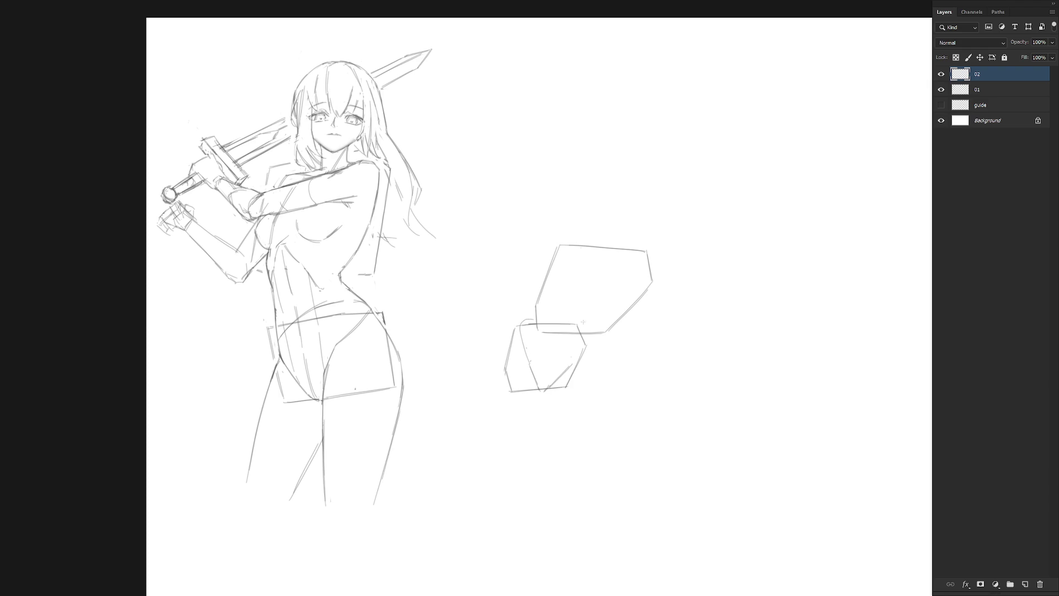